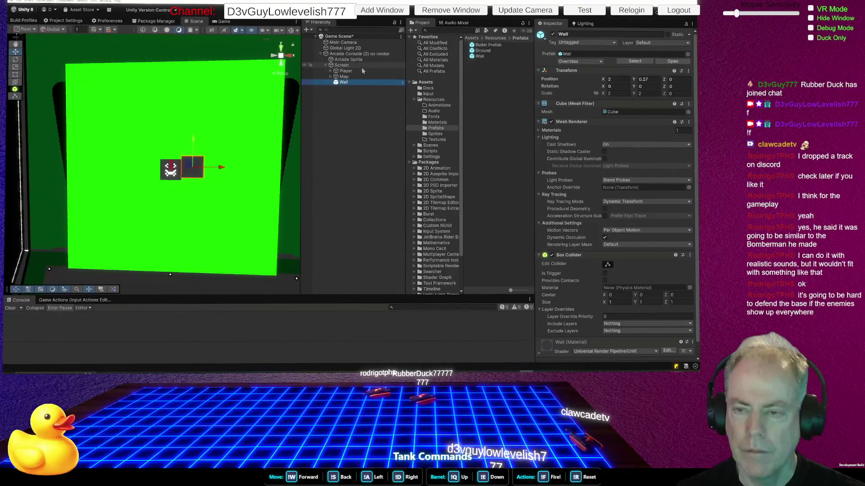
# Drag the Screen object up to Y 6.68 and view it at an angle
pyautogui.click(342, 65)
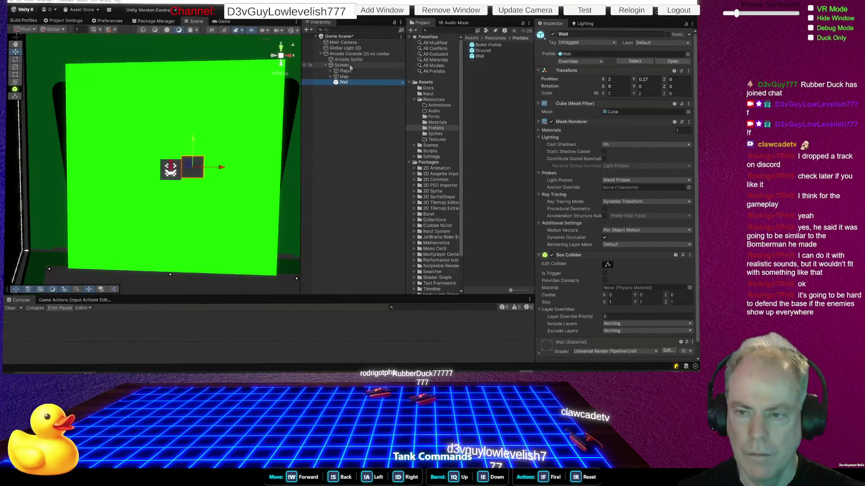
pyautogui.moveTo(172, 155); pyautogui.dragTo(179, 81)
pyautogui.moveTo(200, 159)
pyautogui.mouseDown()
pyautogui.moveTo(385, 107)
pyautogui.moveTo(379, 139)
pyautogui.moveTo(326, 124)
pyautogui.moveTo(237, 131)
pyautogui.moveTo(236, 143)
pyautogui.mouseUp()
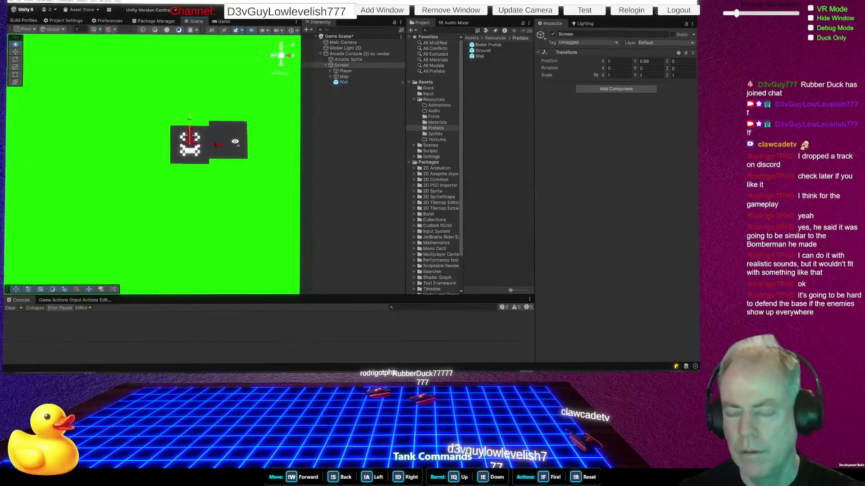
# Select Arcade Sprite and begin editing its Order in Layer
pyautogui.click(360, 60)
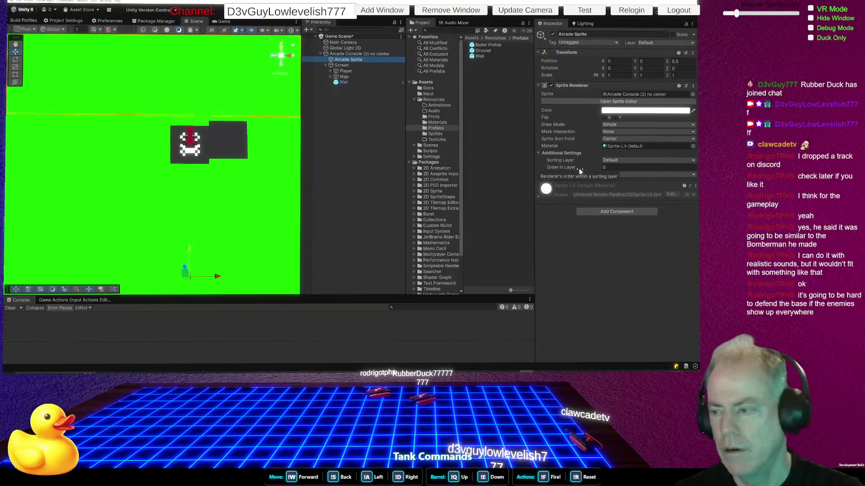
pyautogui.click(617, 167)
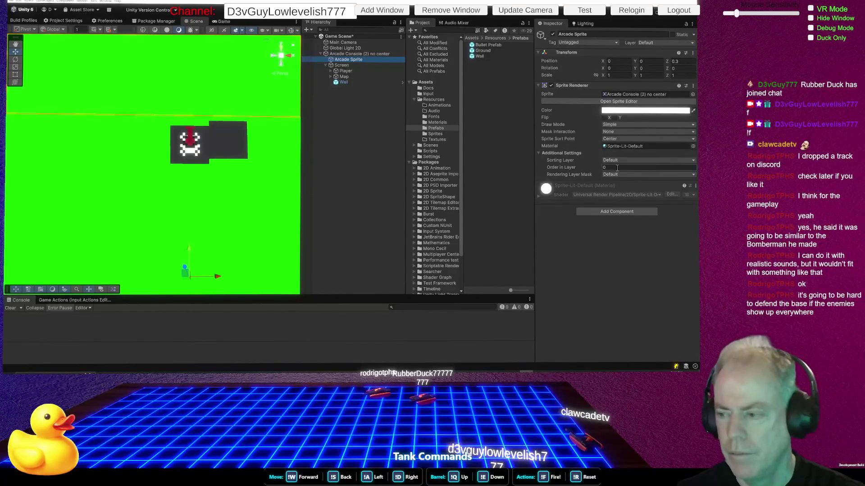
# Set Arcade Sprite's Order in Layer to 1, then back to 0
pyautogui.write('1')
pyautogui.moveTo(272, 175); pyautogui.dragTo(323, 176)
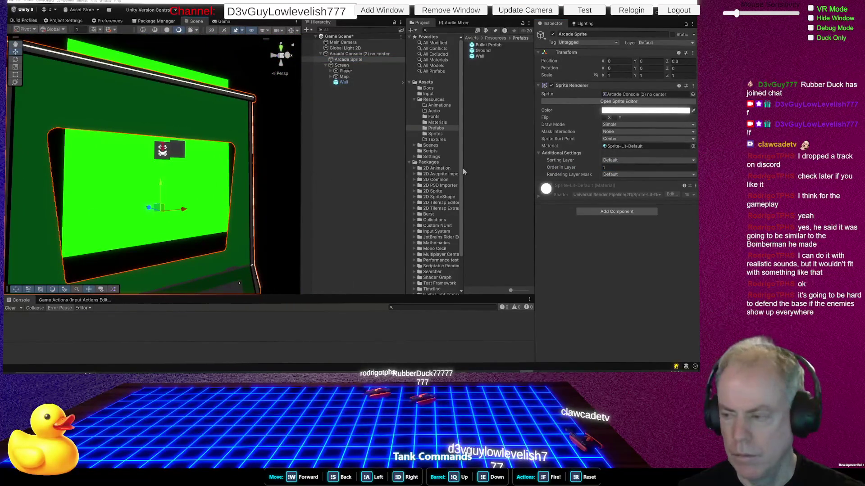
pyautogui.click(609, 167)
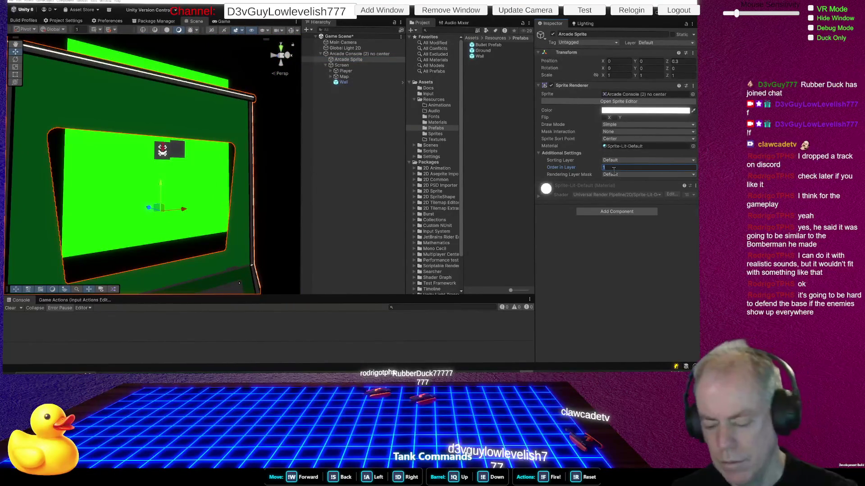
pyautogui.write('0')
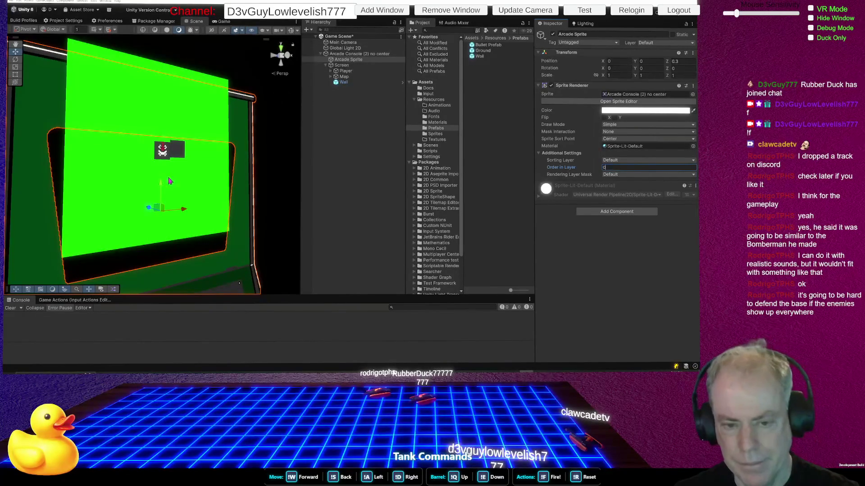
# Undo an accidental Arcade Sprite move and drag the Screen down to Y 2.64
pyautogui.moveTo(161, 190); pyautogui.dragTo(162, 213)
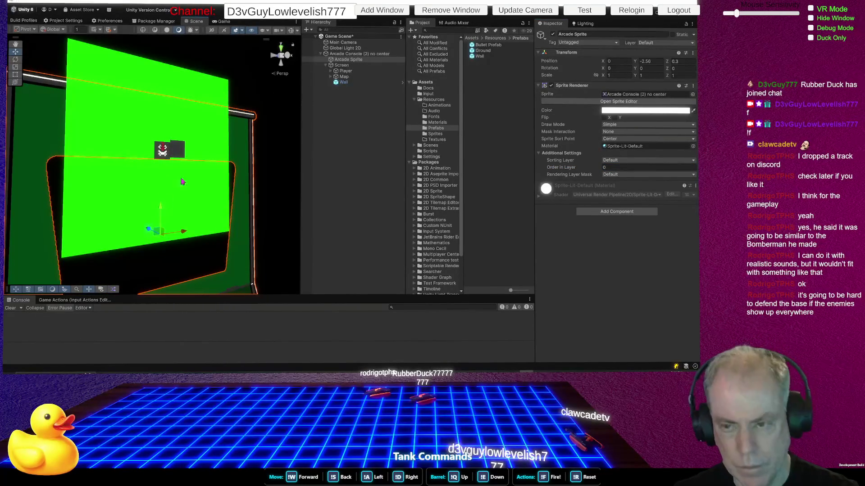
pyautogui.hotkey('ctrl', 'z')
pyautogui.click(341, 66)
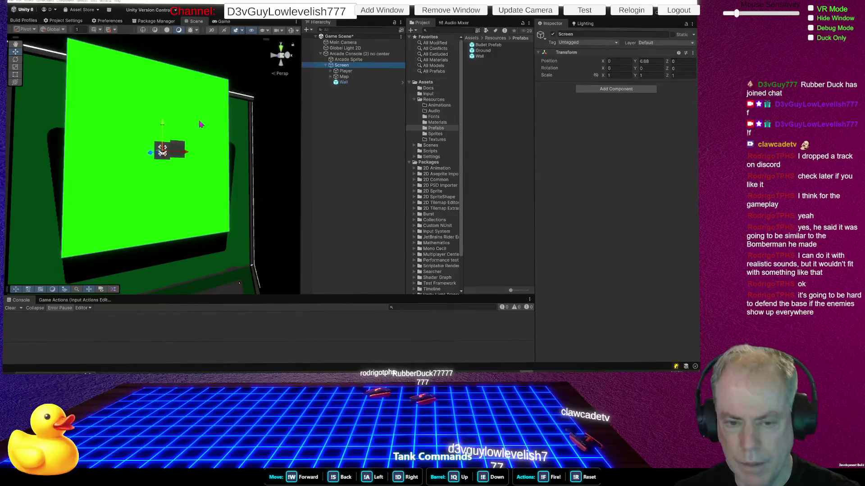
pyautogui.moveTo(165, 132); pyautogui.dragTo(141, 206)
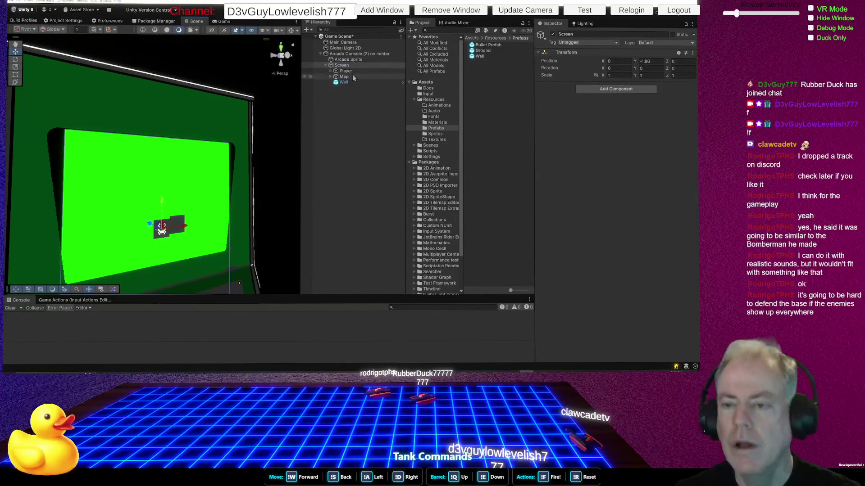
# Expand Map and Ground in the Hierarchy and select Ground's Square child
pyautogui.click(339, 77)
pyautogui.click(331, 78)
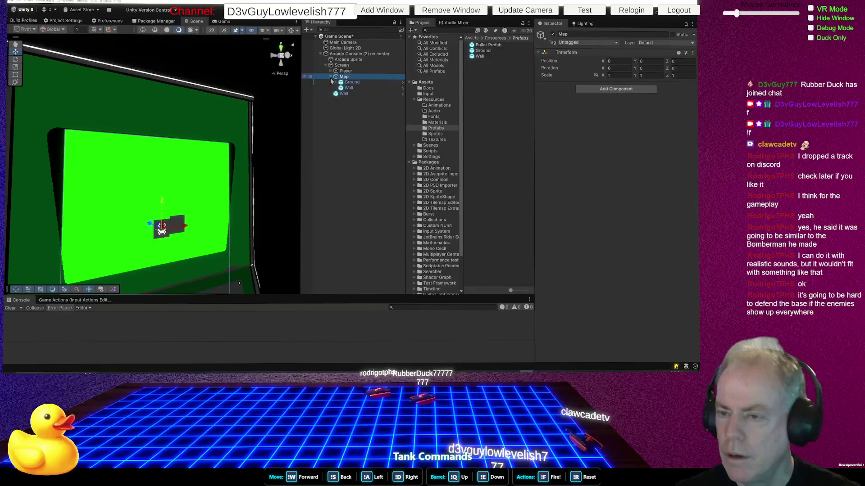
pyautogui.click(352, 83)
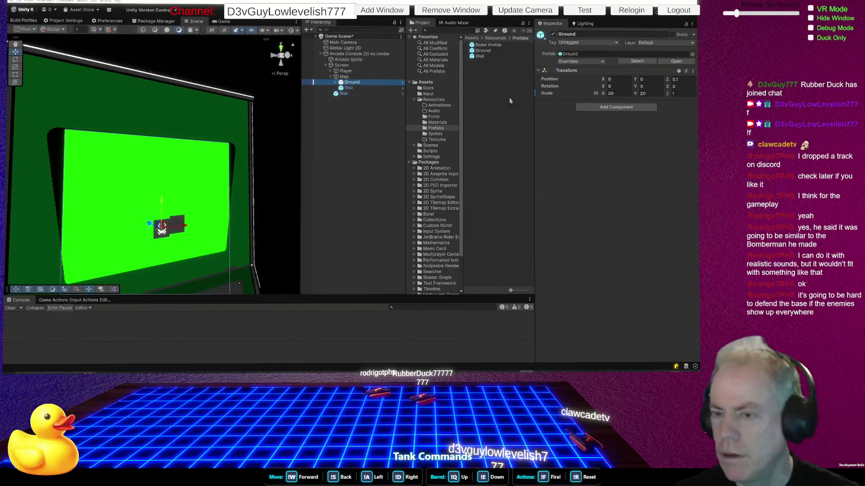
pyautogui.click(336, 82)
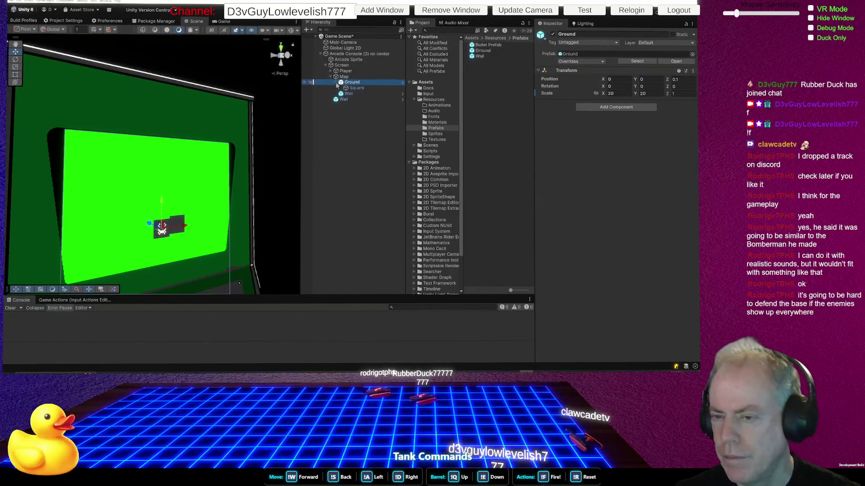
pyautogui.click(359, 89)
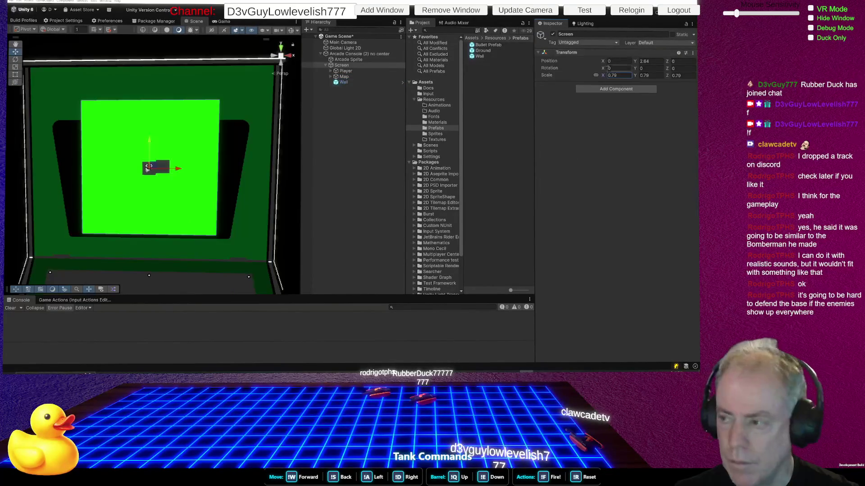
# Link the Screen's scale axes and set uniform scale 1.2 at Y 2.68, then select Player
pyautogui.moveTo(150, 154); pyautogui.dragTo(150, 154)
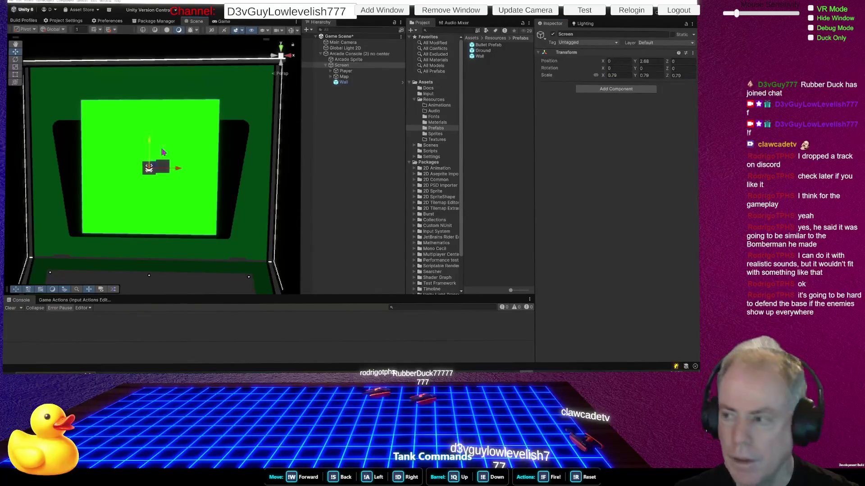
pyautogui.click(595, 76)
pyautogui.click(611, 76)
pyautogui.write('1.31')
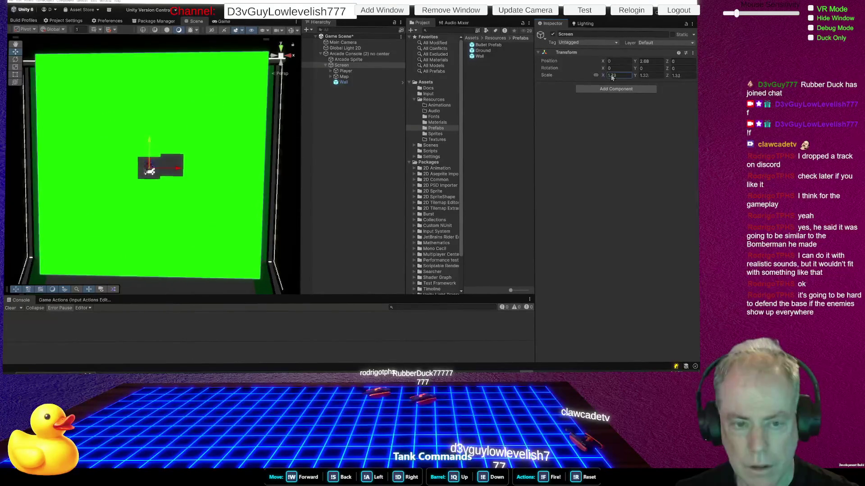
pyautogui.write('1.16')
pyautogui.press('BackSpace')
pyautogui.write('3')
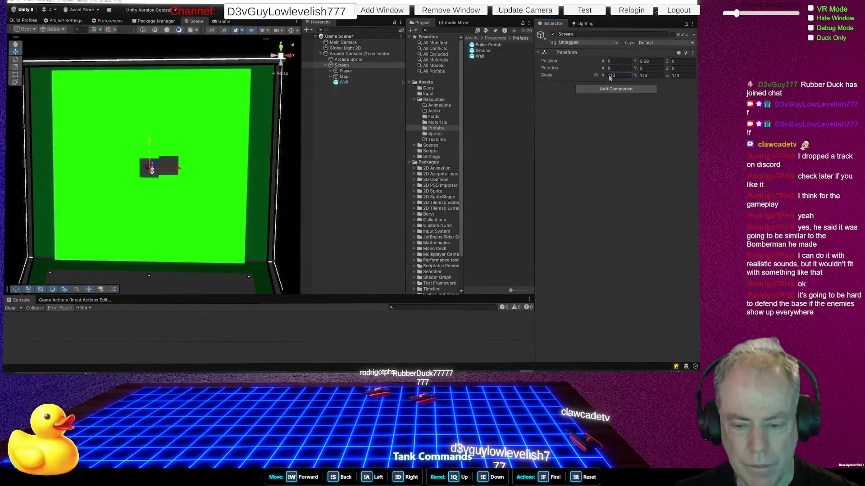
pyautogui.press('BackSpace')
pyautogui.press('BackSpace')
pyautogui.write('08')
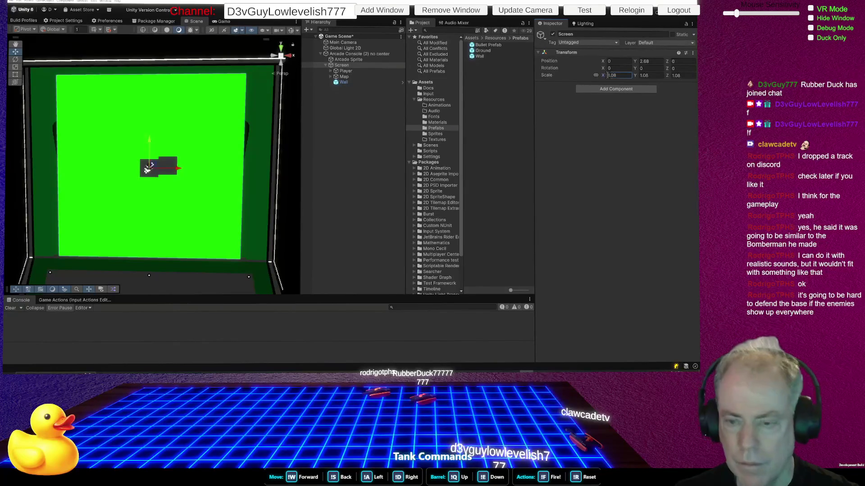
pyautogui.press('BackSpace')
pyautogui.press('BackSpace')
pyautogui.write('21')
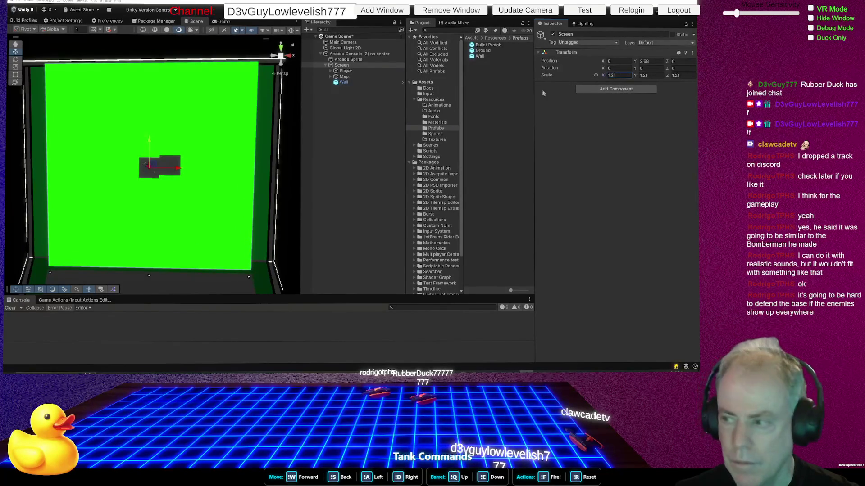
pyautogui.doubleClick(616, 75)
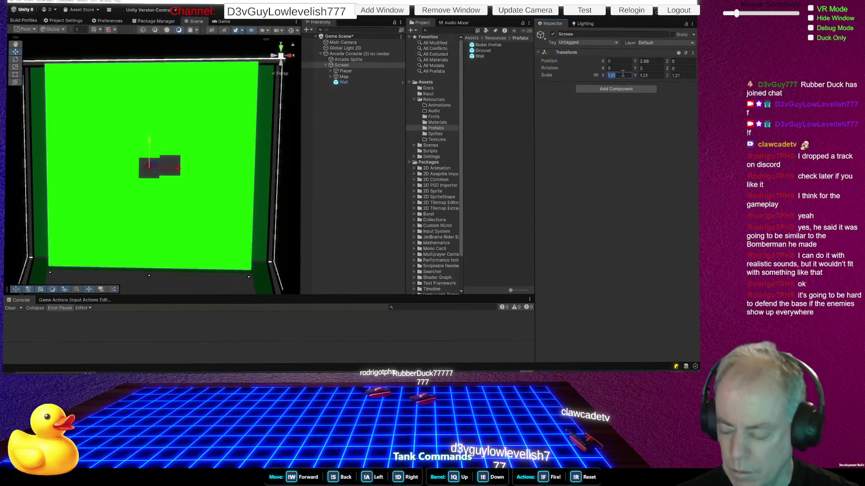
pyautogui.write('1')
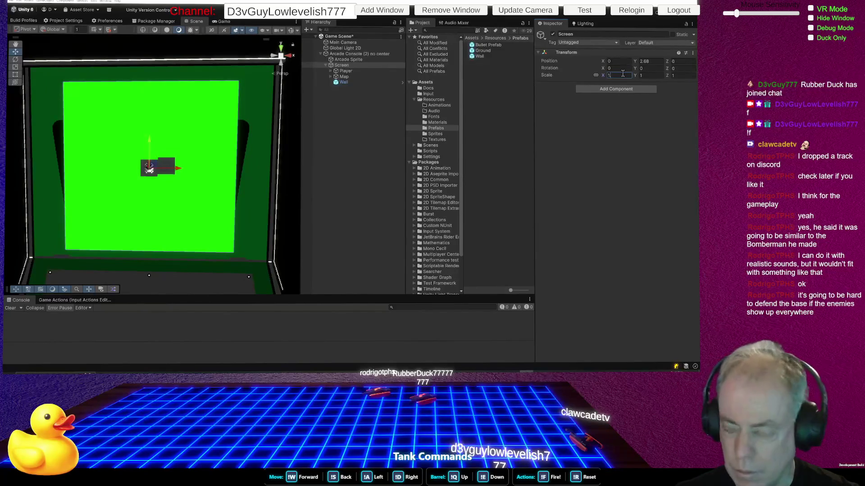
pyautogui.write('.2')
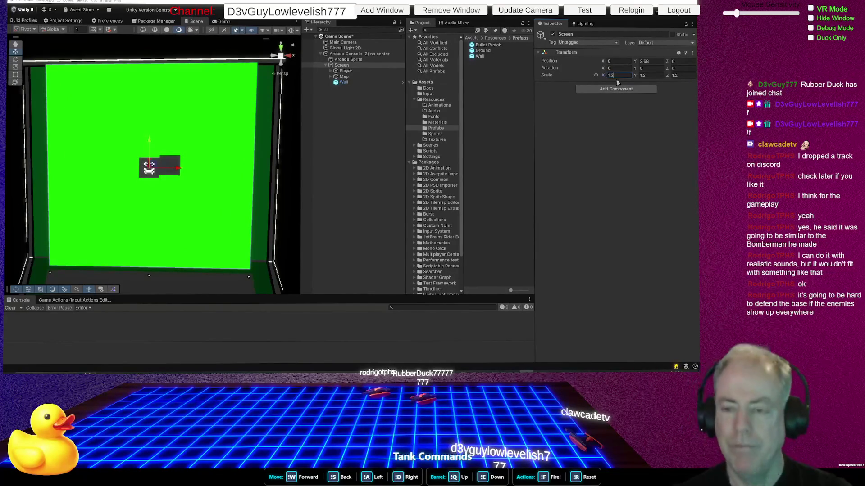
pyautogui.click(347, 71)
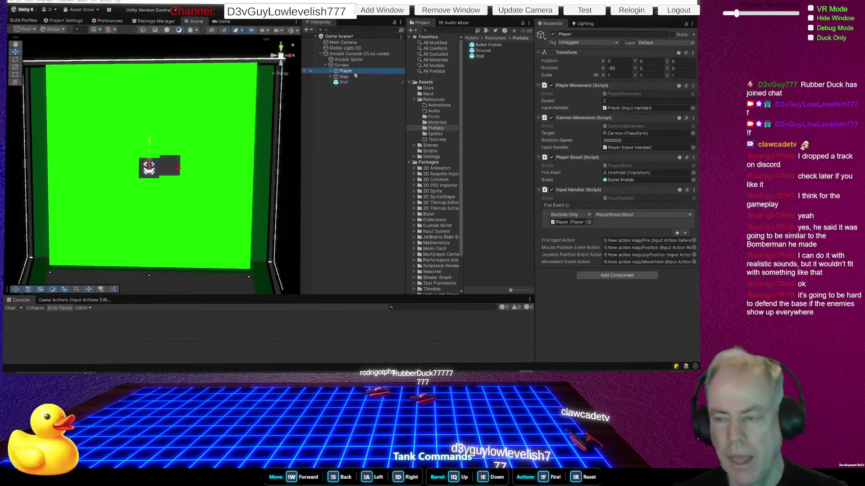
# Set the Ground object's Position Z to 0
pyautogui.click(345, 77)
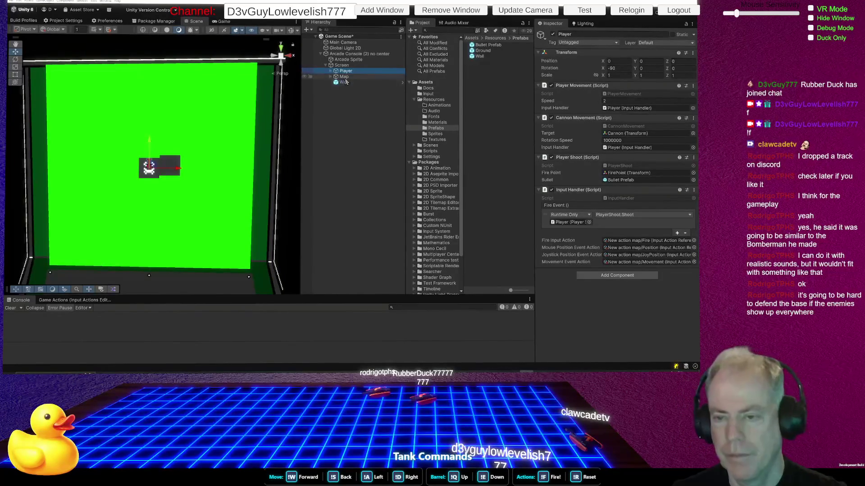
pyautogui.click(330, 76)
pyautogui.click(353, 83)
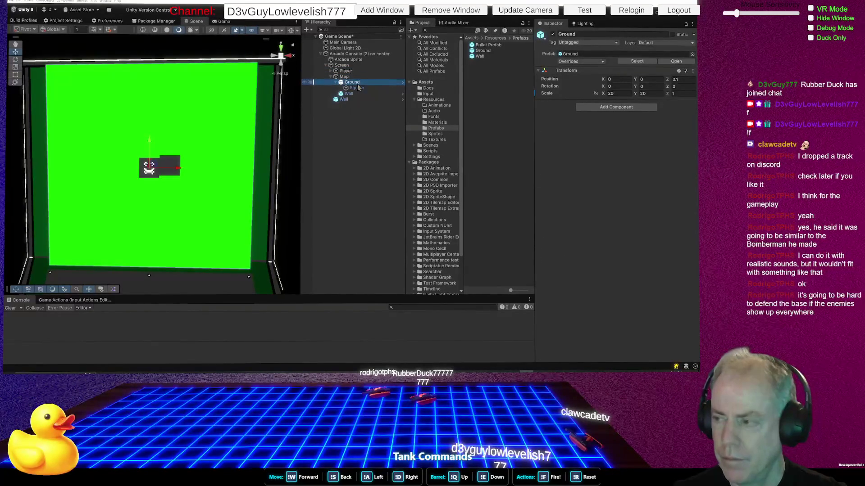
pyautogui.click(684, 79)
pyautogui.write('0')
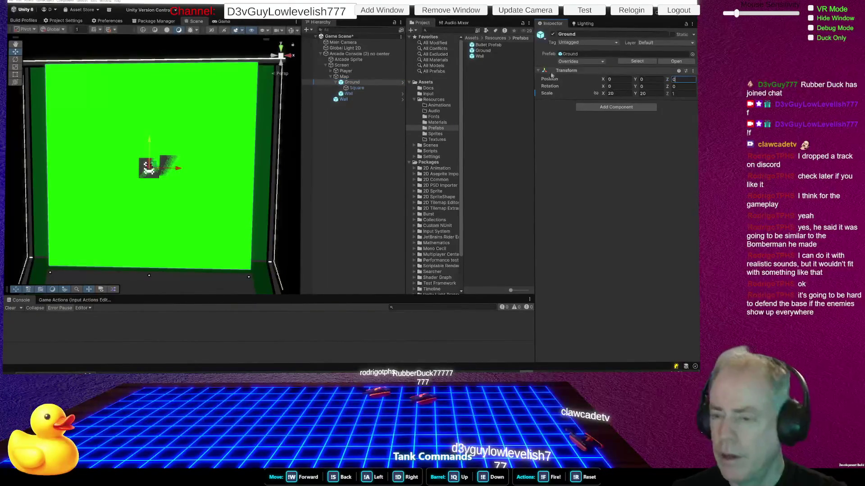
# Edit the Order in Layer of Ground's Square sprite, then select Wall
pyautogui.click(379, 88)
pyautogui.click(618, 166)
pyautogui.write('1')
pyautogui.click(619, 167)
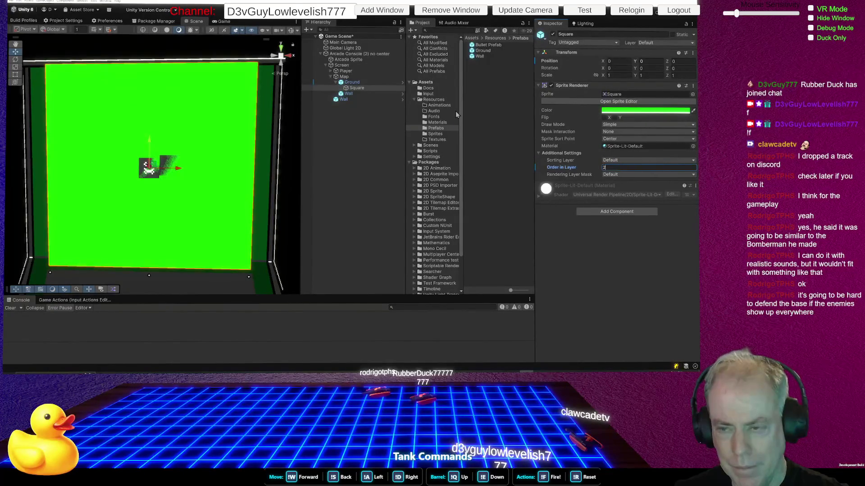
pyautogui.press('BackSpace')
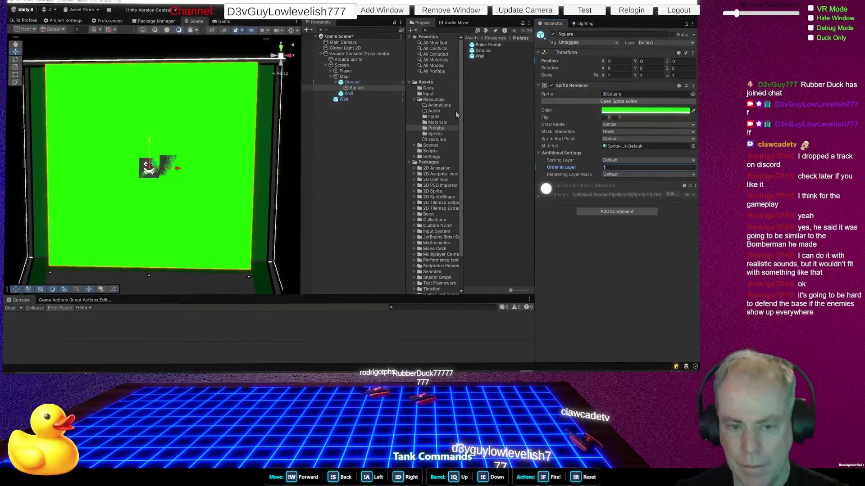
pyautogui.click(355, 94)
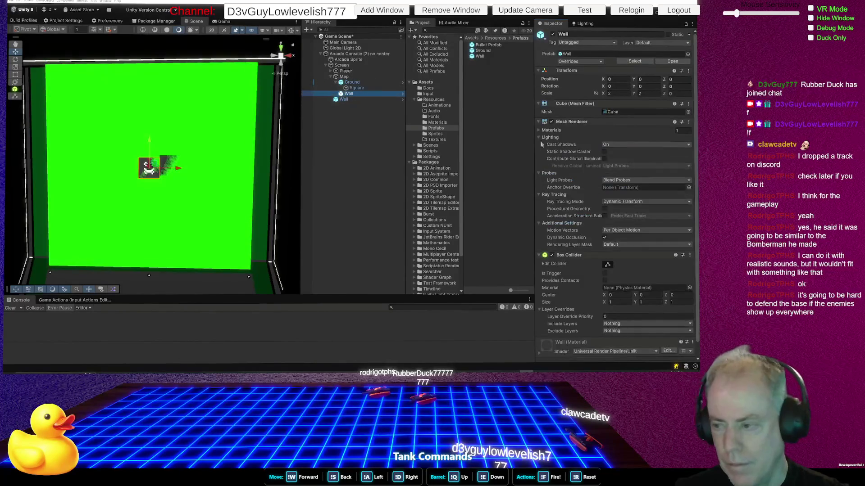
# Try a Layer Override Priority of 2 on the Wall prefab's Box Collider
pyautogui.click(480, 56)
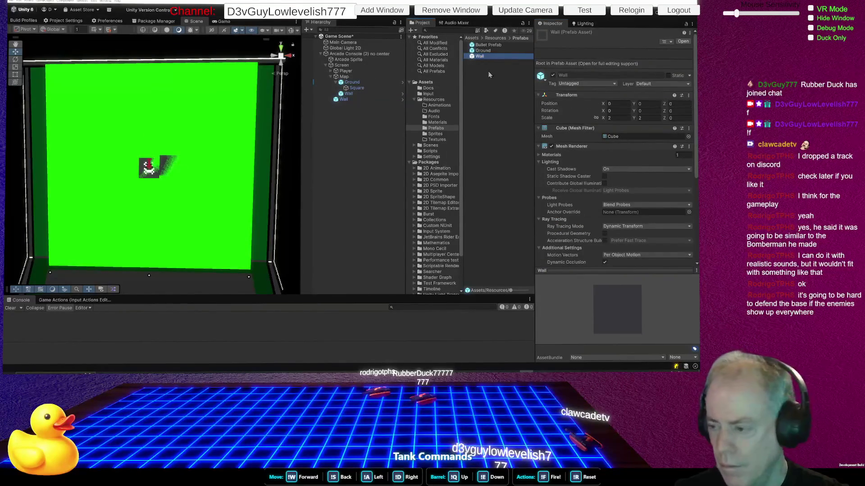
pyautogui.scroll(-5, 617, 180)
pyautogui.click(622, 206)
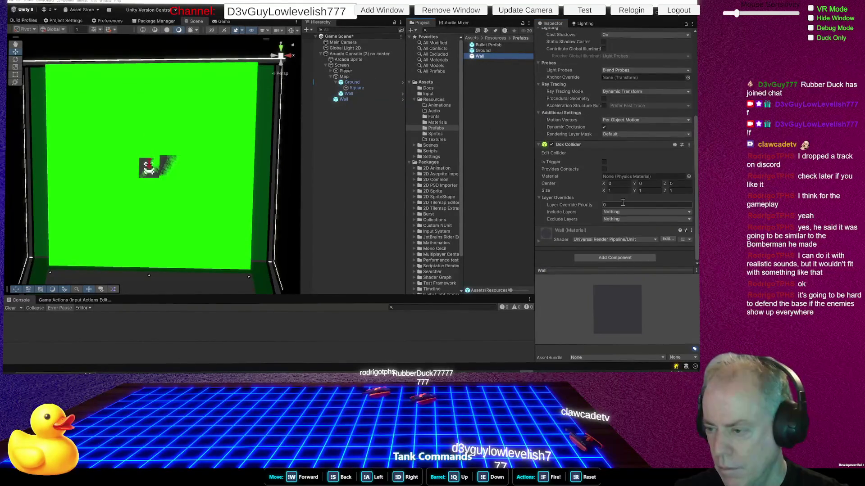
pyautogui.write('2')
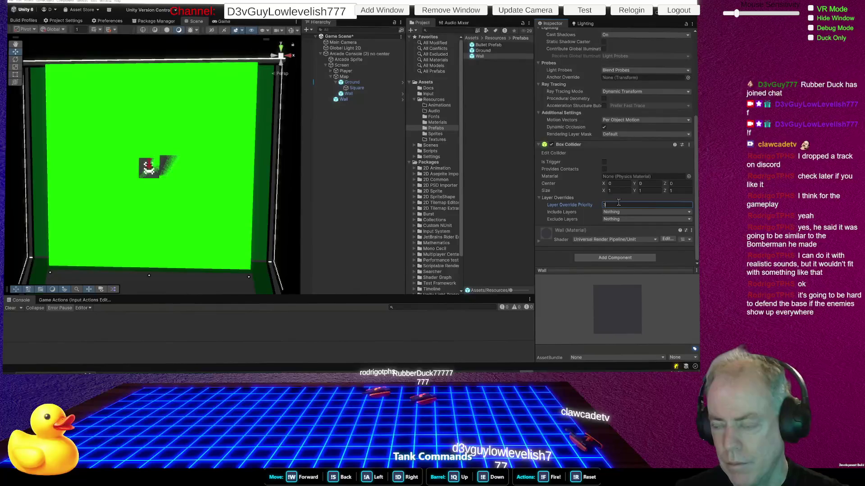
pyautogui.click(344, 99)
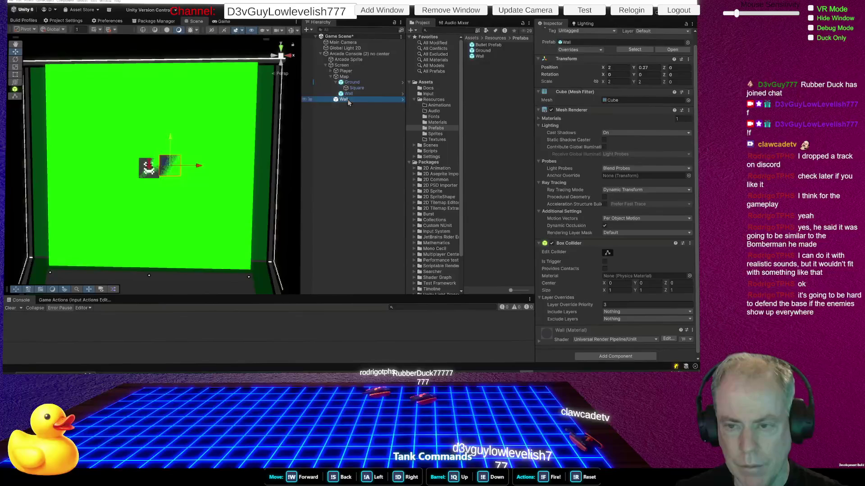
# Give Ground's Square sprite an Order in Layer of 1
pyautogui.click(352, 83)
pyautogui.click(357, 89)
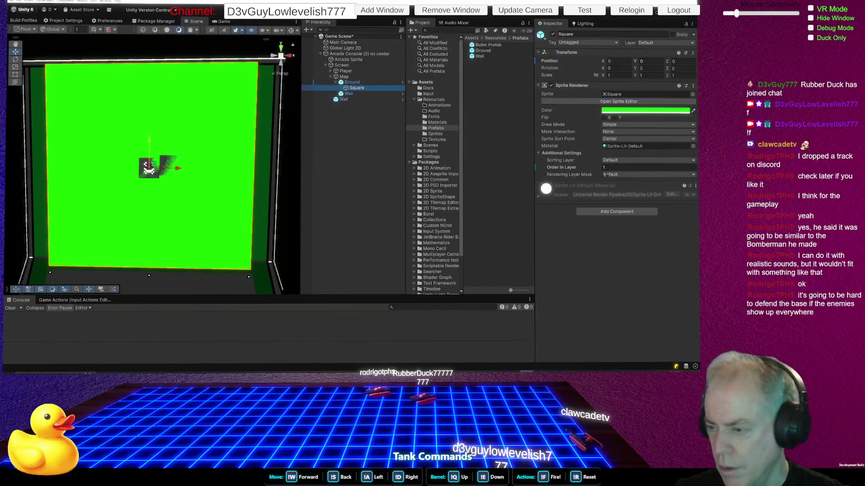
pyautogui.click(629, 167)
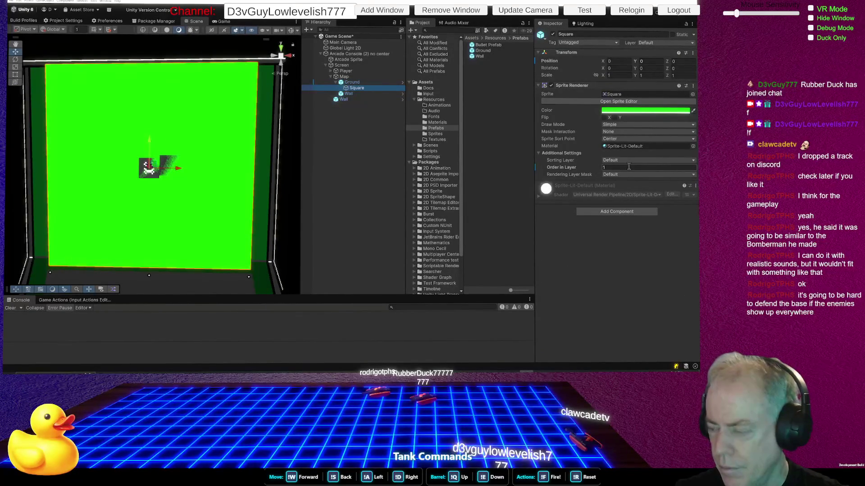
pyautogui.press('Return')
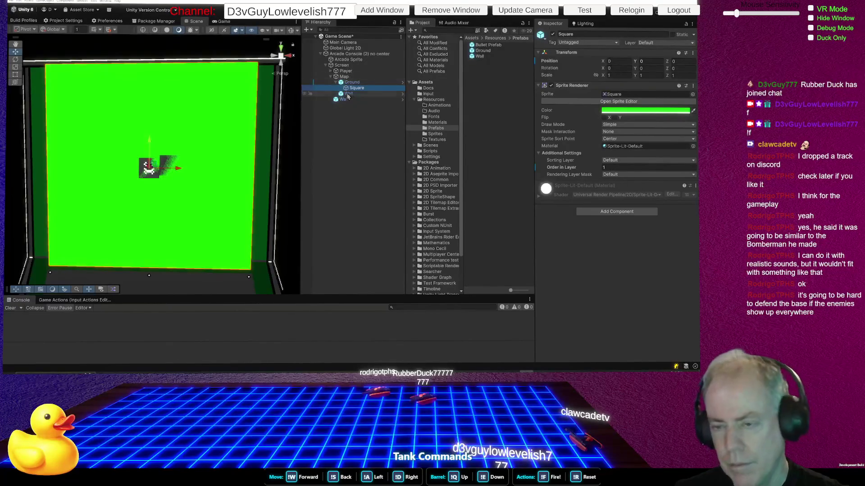
# Set the Wall's Box Collider Layer Override Priority to 1 and open the Wall prefab
pyautogui.click(351, 94)
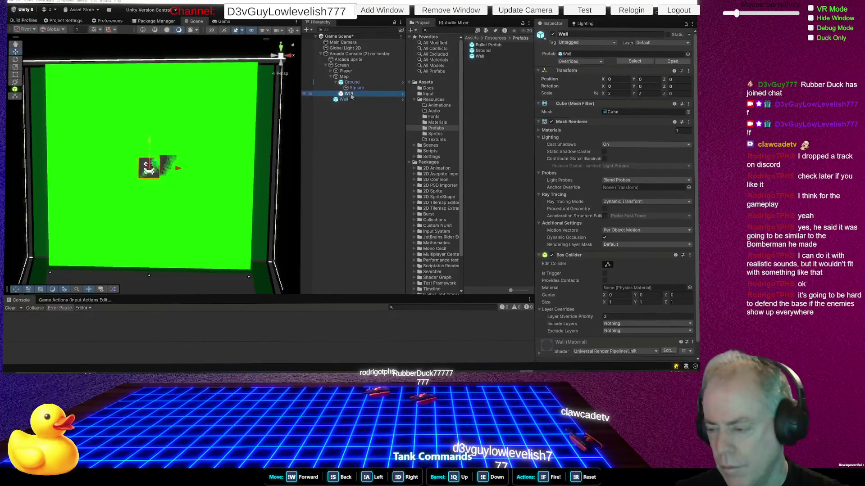
pyautogui.click(624, 317)
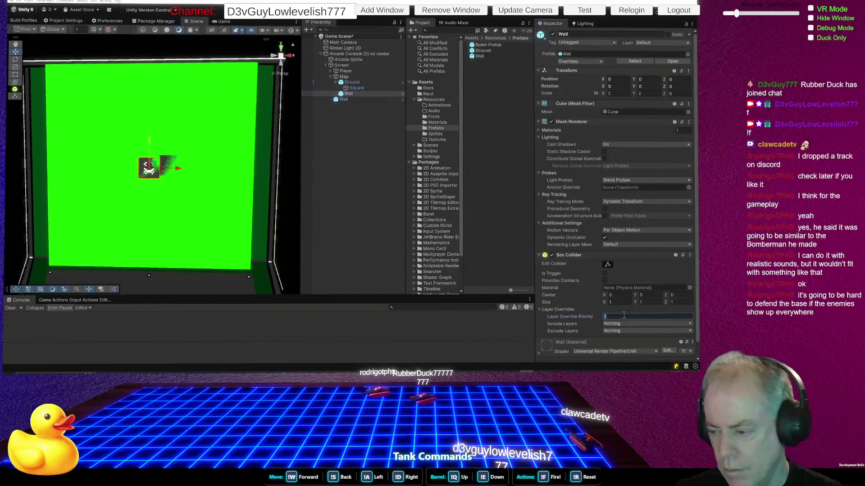
pyautogui.write('1')
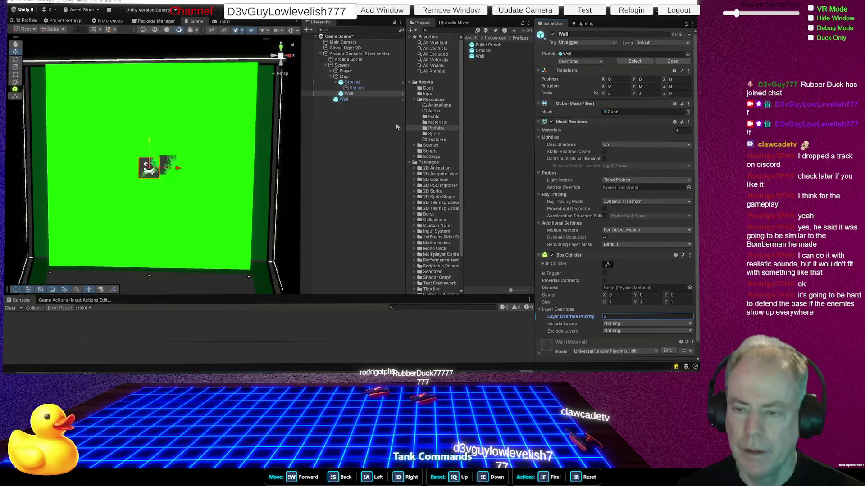
pyautogui.doubleClick(480, 56)
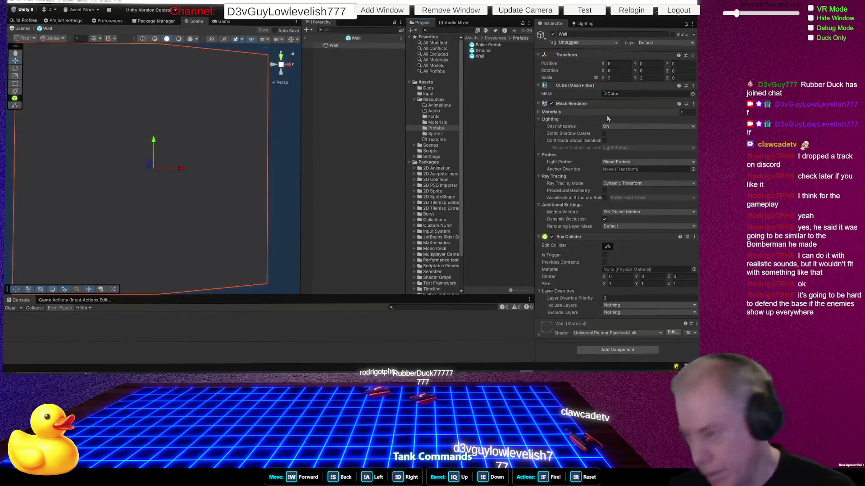
# Remove the Mesh Renderer and Box Collider components from the Wall prefab
pyautogui.rightClick(593, 104)
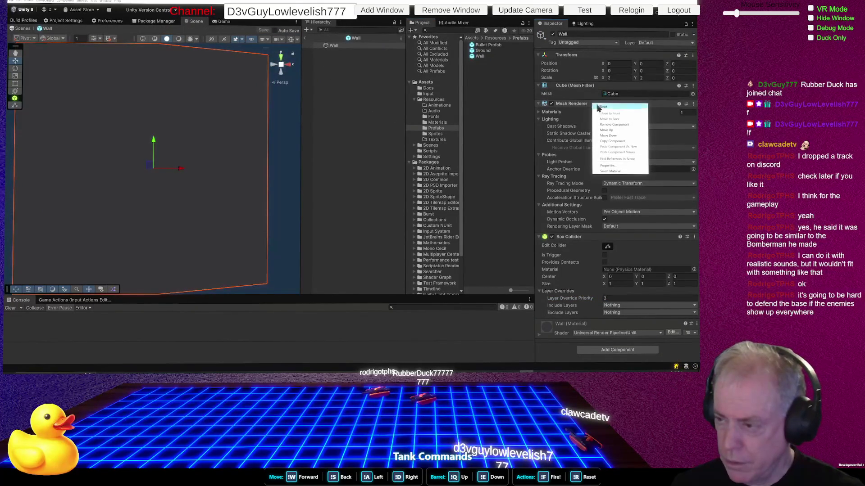
pyautogui.click(631, 125)
pyautogui.rightClick(580, 106)
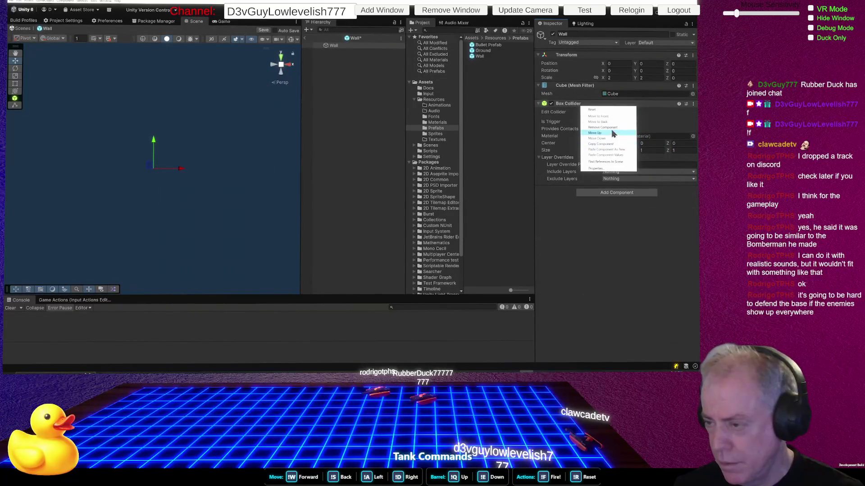
pyautogui.click(611, 127)
# Browse the Add Component list and close it without adding anything
pyautogui.click(613, 109)
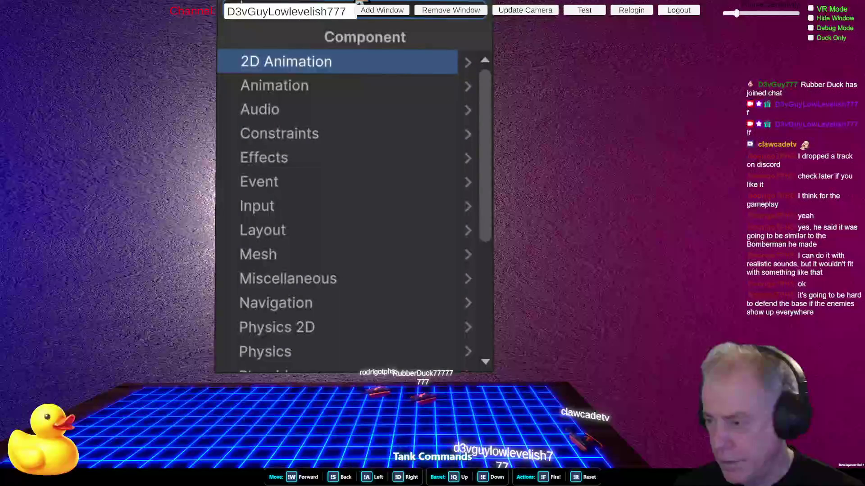
pyautogui.scroll(-5, 396, 186)
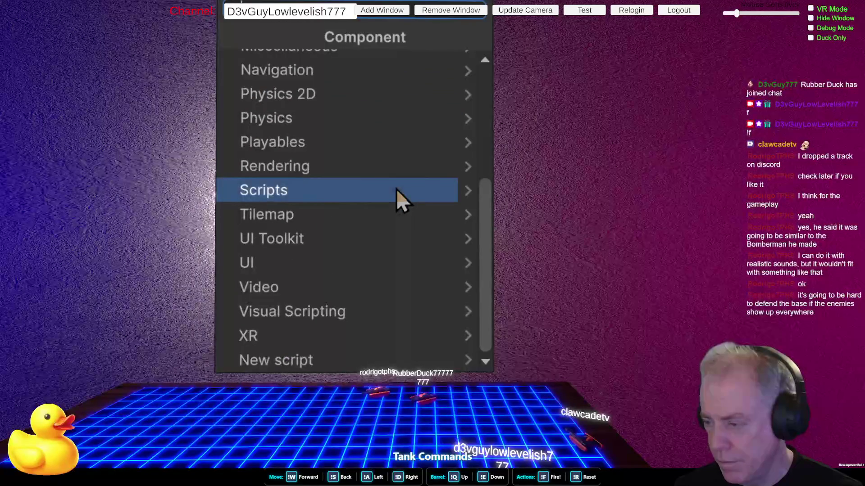
pyautogui.scroll(5, 396, 190)
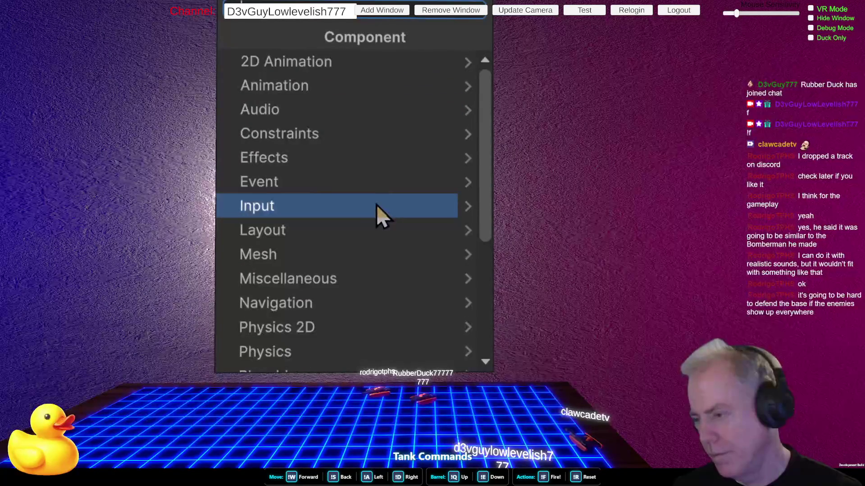
pyautogui.click(466, 96)
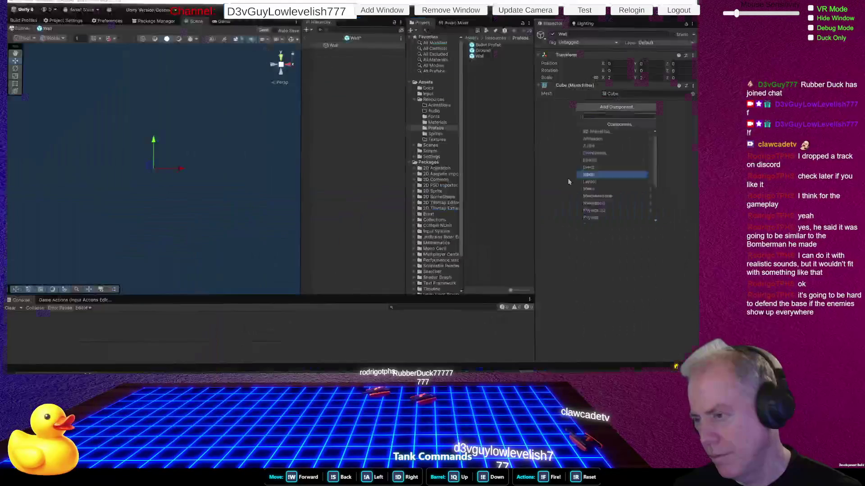
pyautogui.rightClick(330, 46)
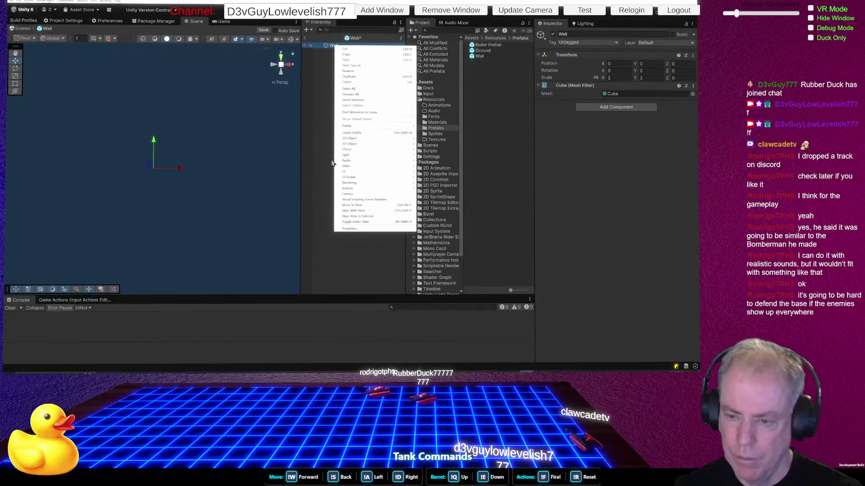
# Create a 2D Square sprite as a child of the Wall prefab
pyautogui.moveTo(383, 139)
pyautogui.moveTo(428, 140)
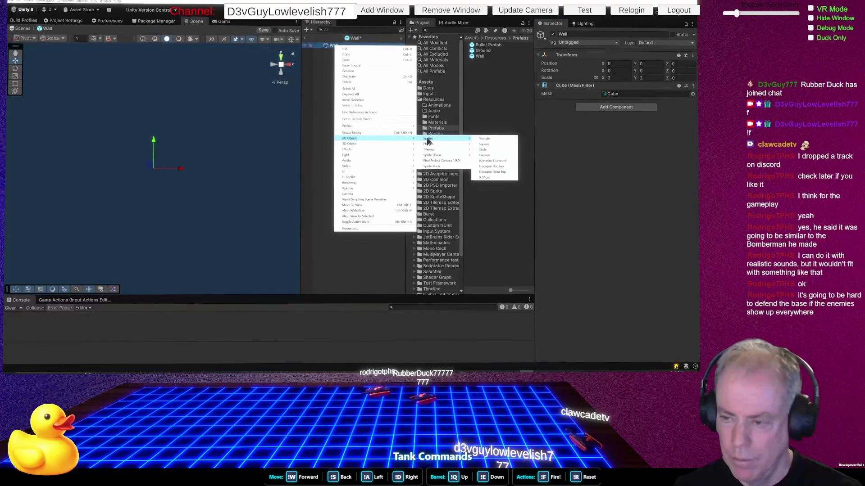
pyautogui.click(493, 145)
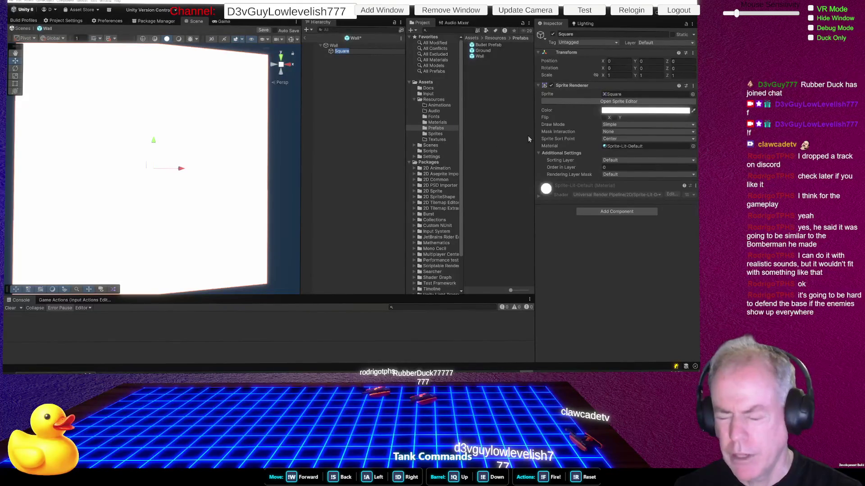
pyautogui.press('Return')
pyautogui.press('z')
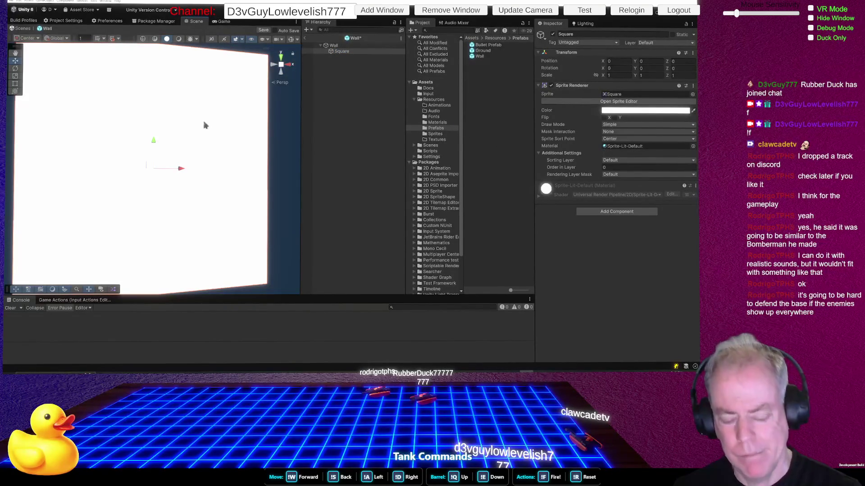
pyautogui.moveTo(193, 145)
pyautogui.keyDown('alt'); pyautogui.mouseDown()
pyautogui.moveTo(164, 129)
pyautogui.moveTo(202, 126)
pyautogui.moveTo(149, 137)
pyautogui.moveTo(162, 144)
pyautogui.moveTo(185, 110)
pyautogui.moveTo(187, 127)
pyautogui.moveTo(195, 125)
pyautogui.mouseUp(); pyautogui.keyUp('alt')
pyautogui.scroll(-5, 195, 147)
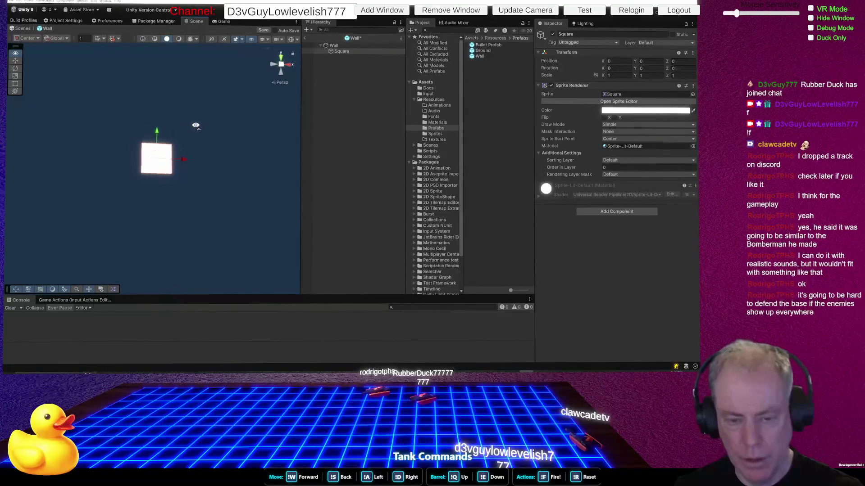
pyautogui.scroll(5, 196, 125)
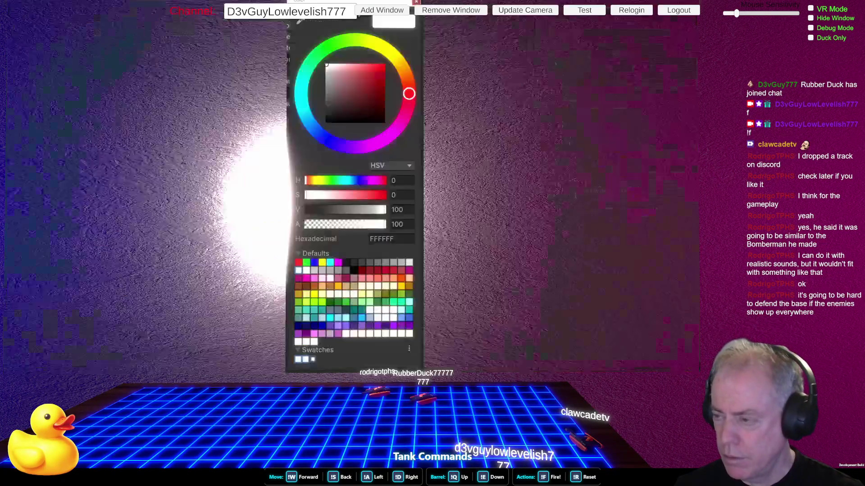
# Change the Square's Sprite Renderer colour to grey 767676
pyautogui.click(655, 111)
pyautogui.click(342, 79)
pyautogui.moveTo(339, 92); pyautogui.dragTo(325, 95)
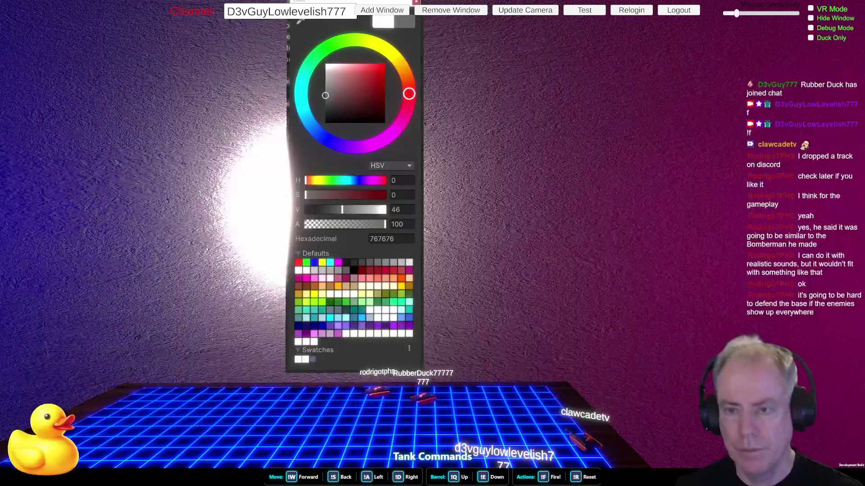
pyautogui.click(195, 148)
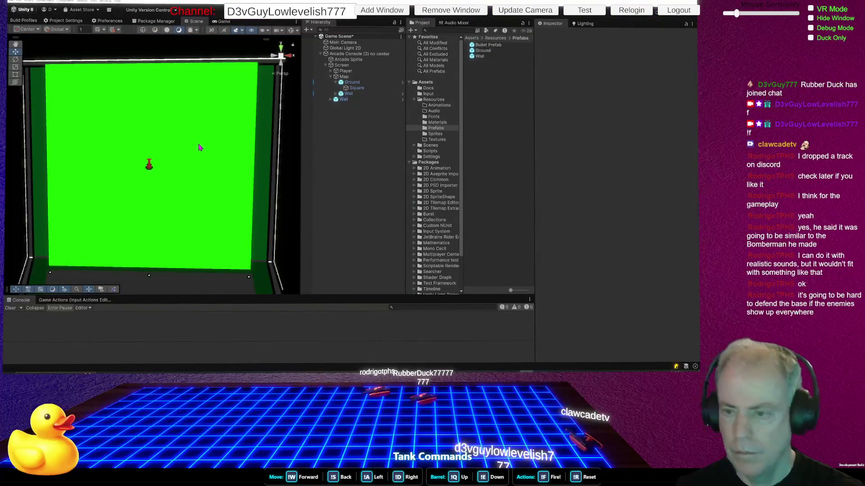
# Set Ground's Square sprite back to Order in Layer 1
pyautogui.click(360, 89)
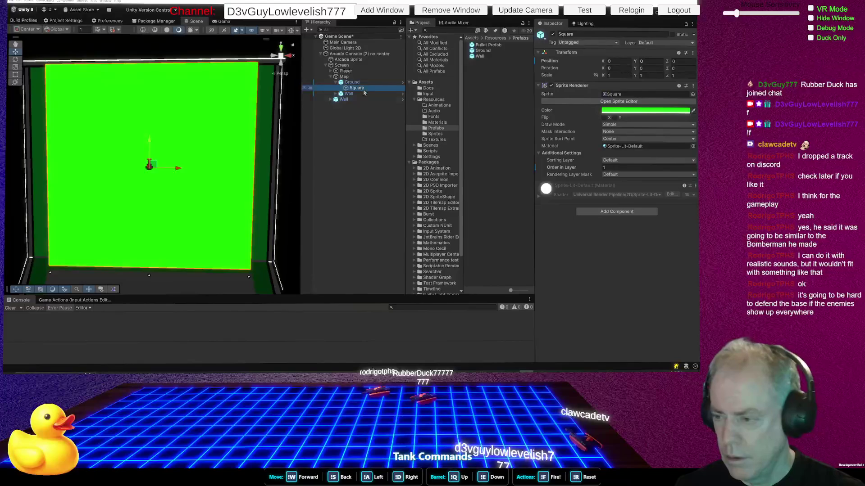
pyautogui.click(614, 167)
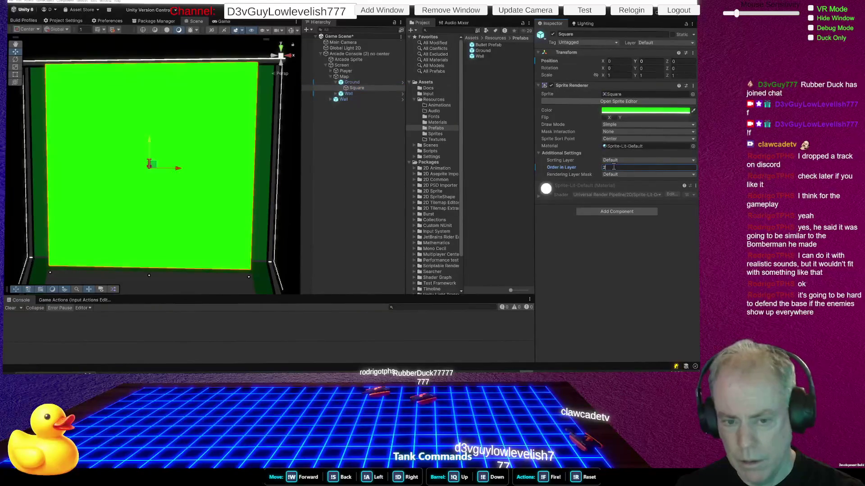
pyautogui.press('BackSpace')
pyautogui.write('1')
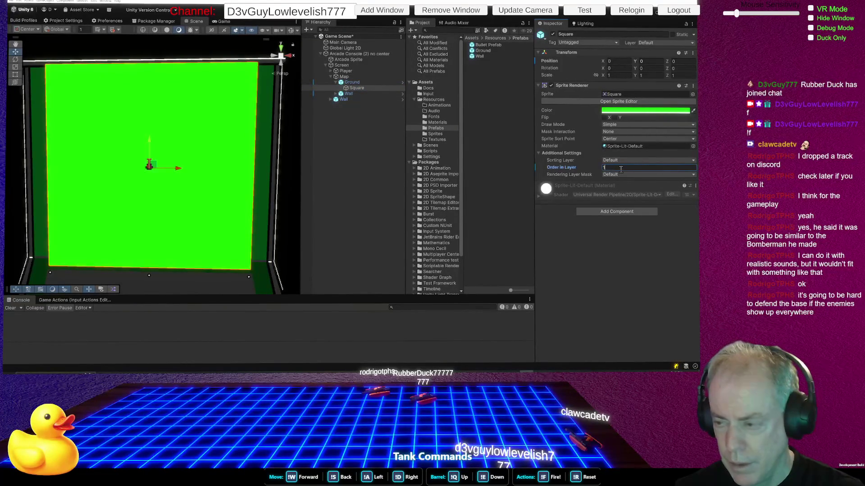
pyautogui.press('Escape')
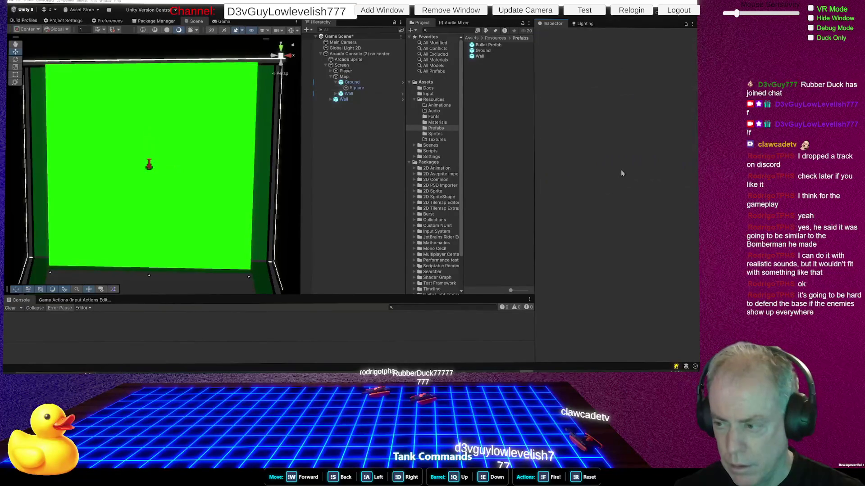
# Confirm the scene Wall has a Square child, then open the Wall prefab asset
pyautogui.click(349, 93)
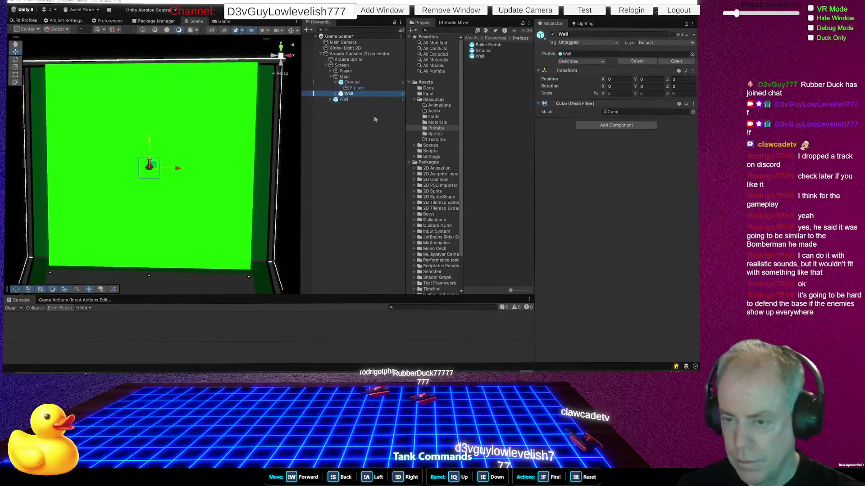
pyautogui.click(336, 94)
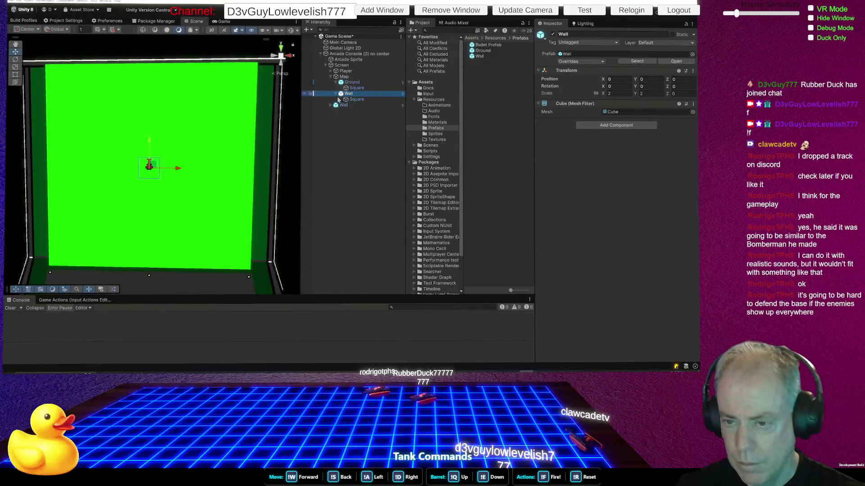
pyautogui.click(358, 99)
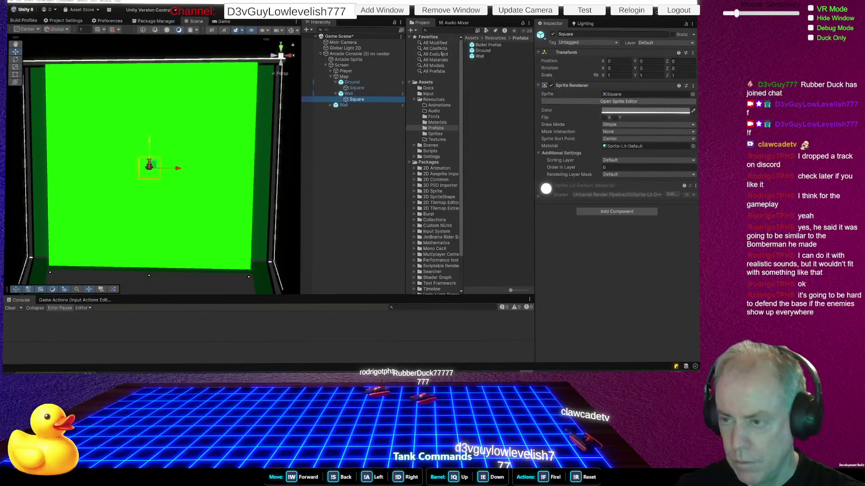
pyautogui.click(480, 57)
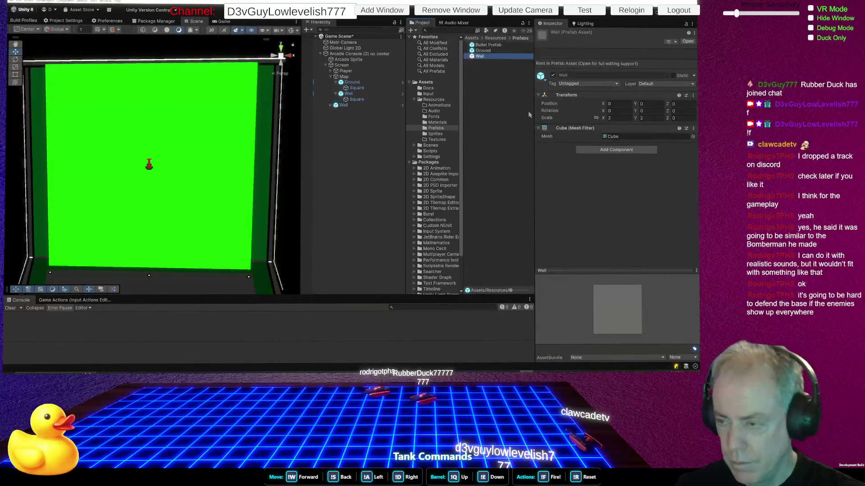
pyautogui.doubleClick(481, 58)
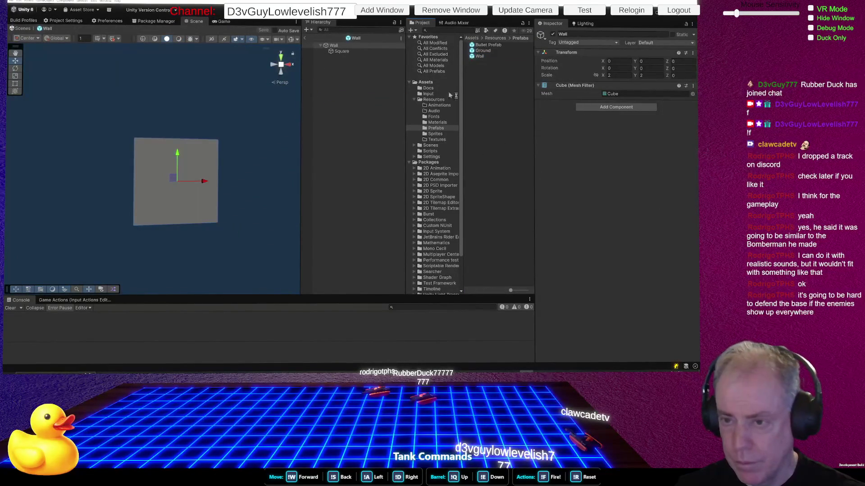
# Set the prefab Square's Order in Layer to 2, save with Ctrl+S and return to the scene
pyautogui.click(349, 50)
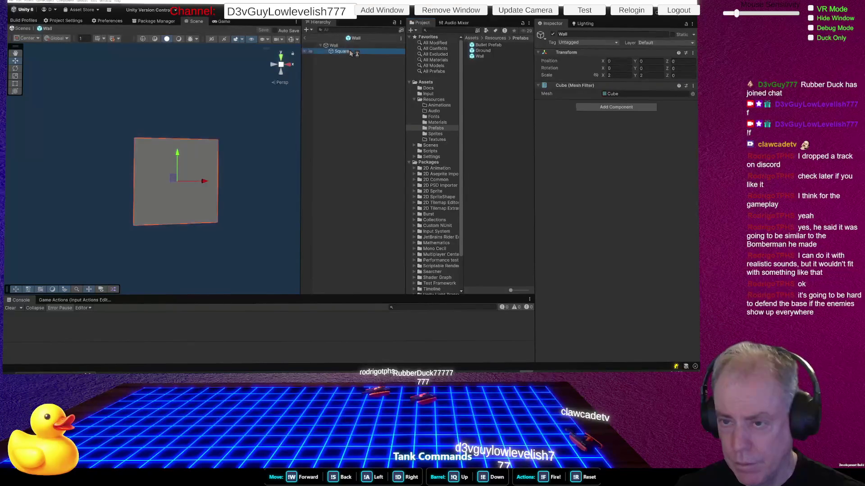
pyautogui.click(627, 169)
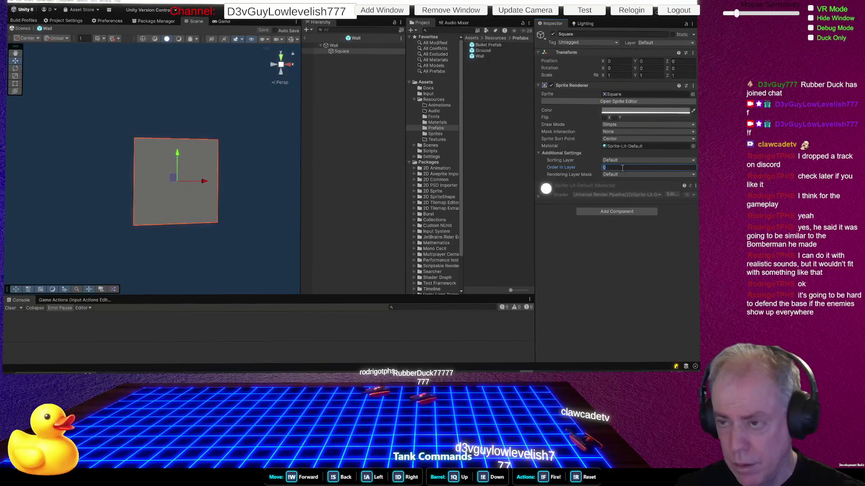
pyautogui.write('2')
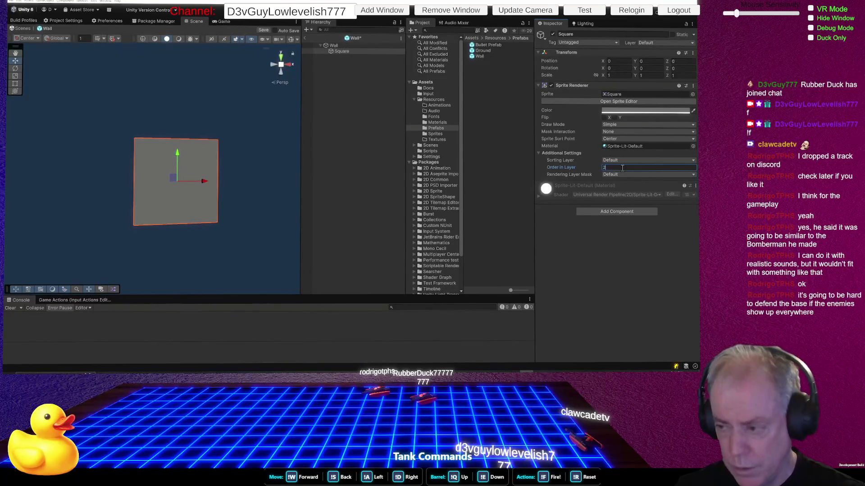
pyautogui.hotkey('ctrl', 's')
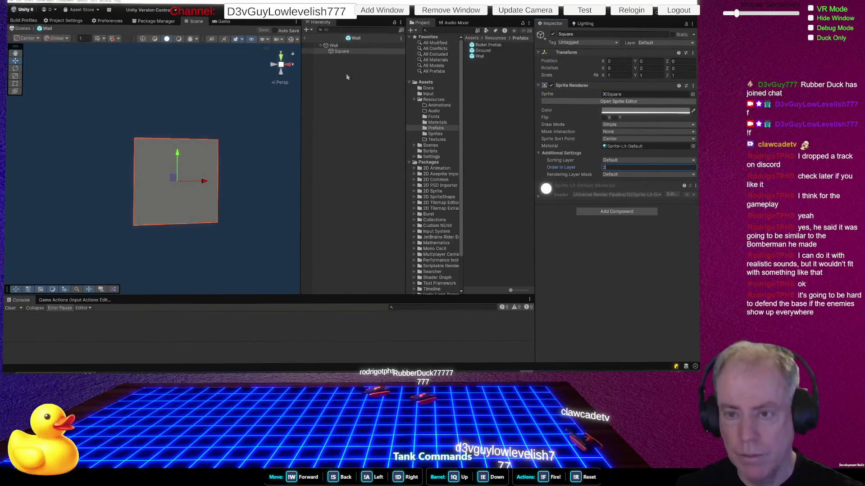
pyautogui.click(306, 39)
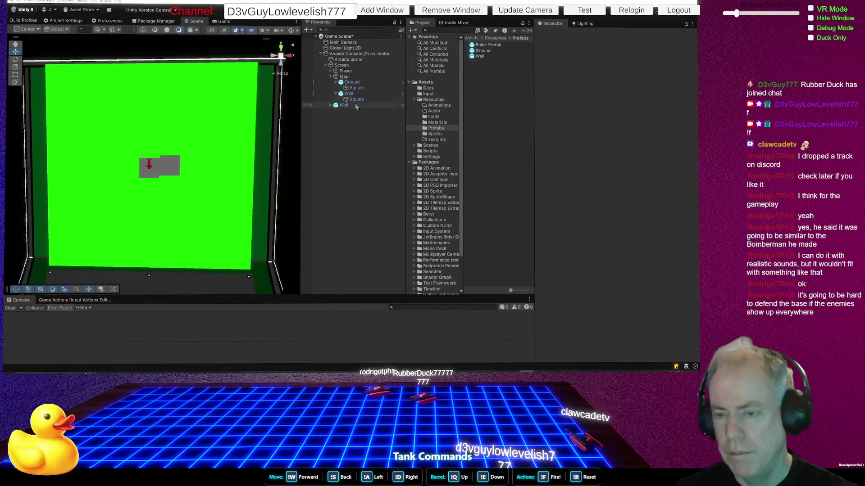
# Set the Player's Tank 000 sprite to Order in Layer 3
pyautogui.click(352, 70)
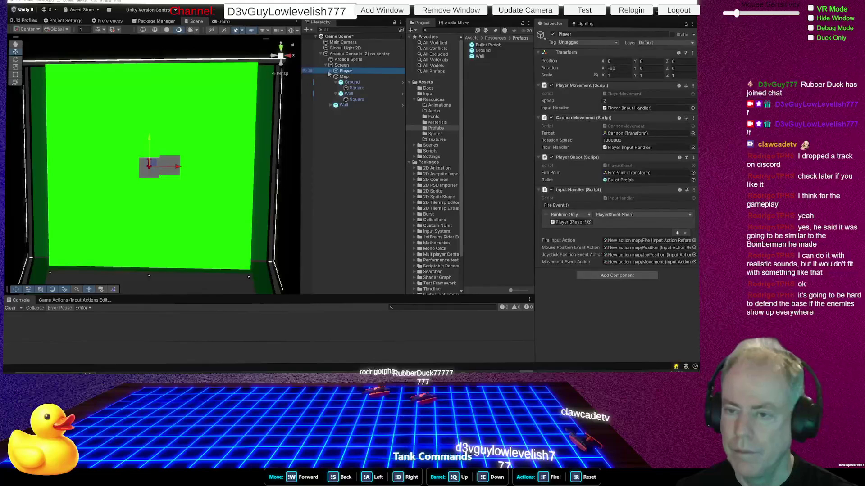
pyautogui.click(331, 71)
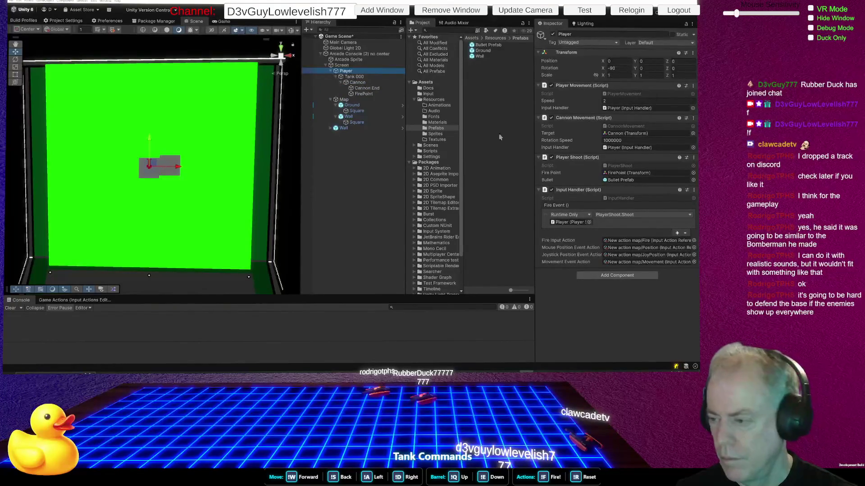
pyautogui.click(360, 76)
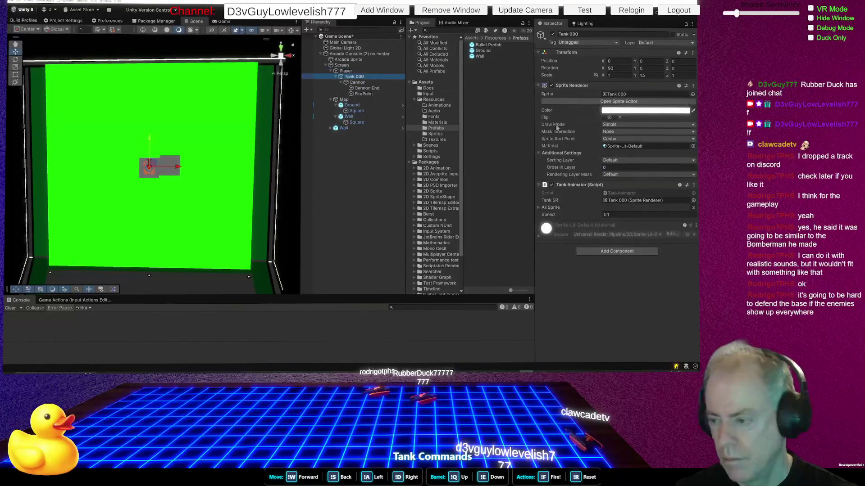
pyautogui.click(624, 167)
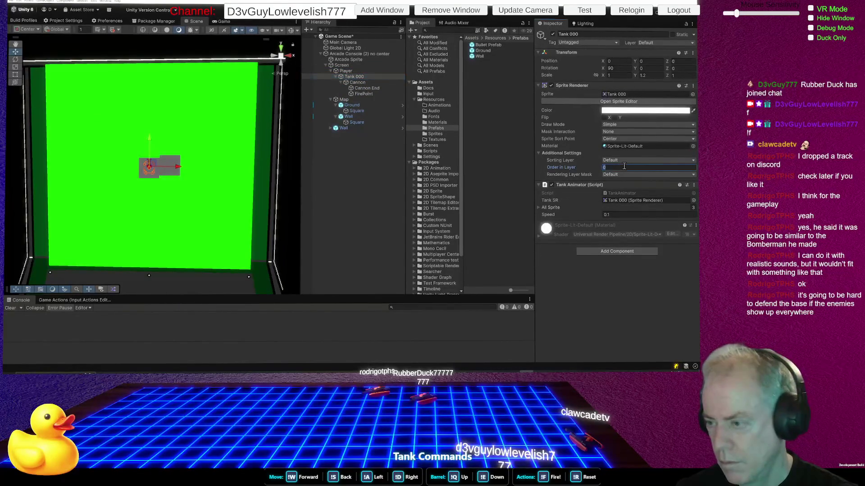
pyautogui.write('3')
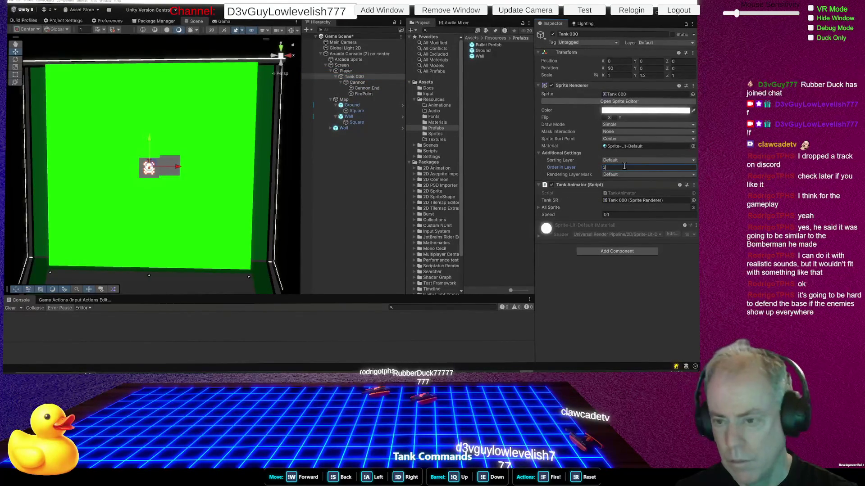
# Set the Cannon sprite's Order in Layer to 3
pyautogui.click(375, 83)
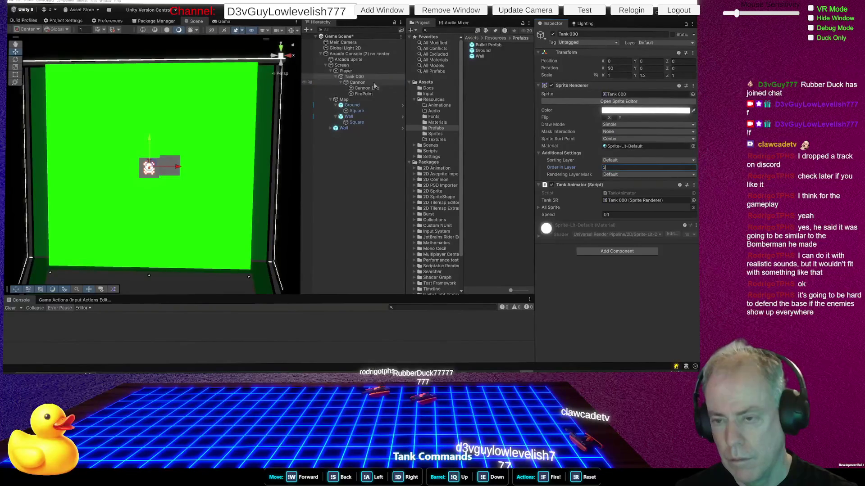
pyautogui.click(619, 167)
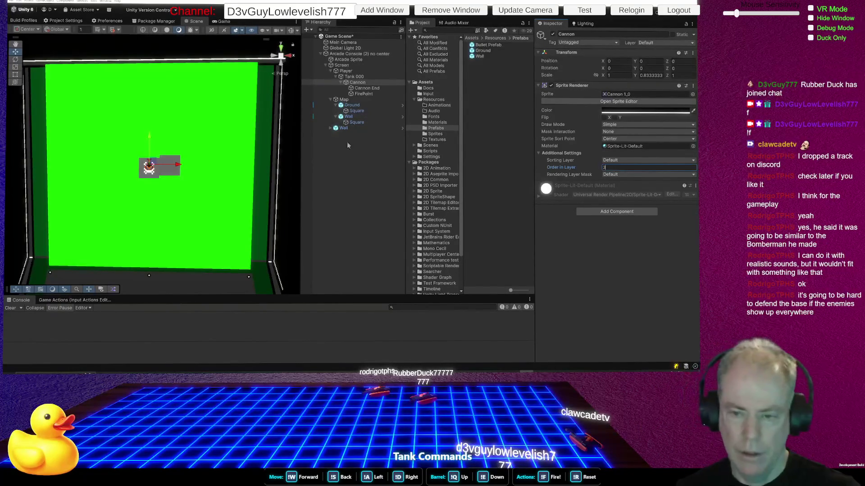
pyautogui.click(347, 129)
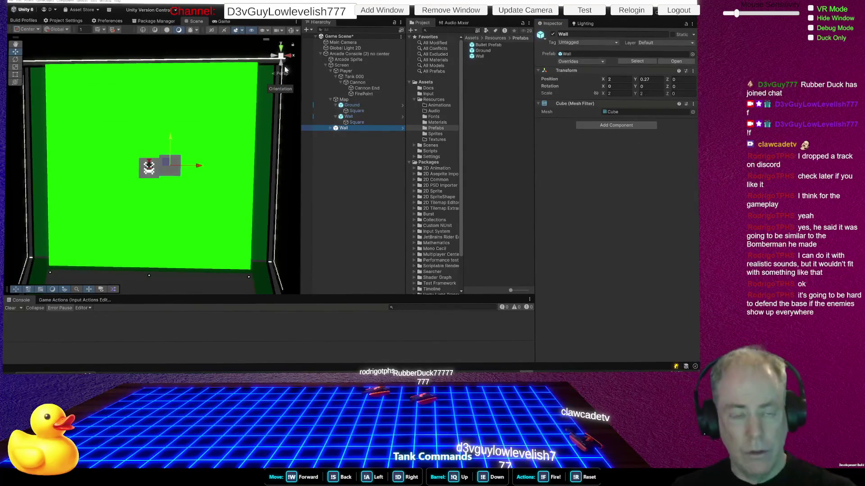
# Set the Grid Snapping size to 2
pyautogui.click(113, 29)
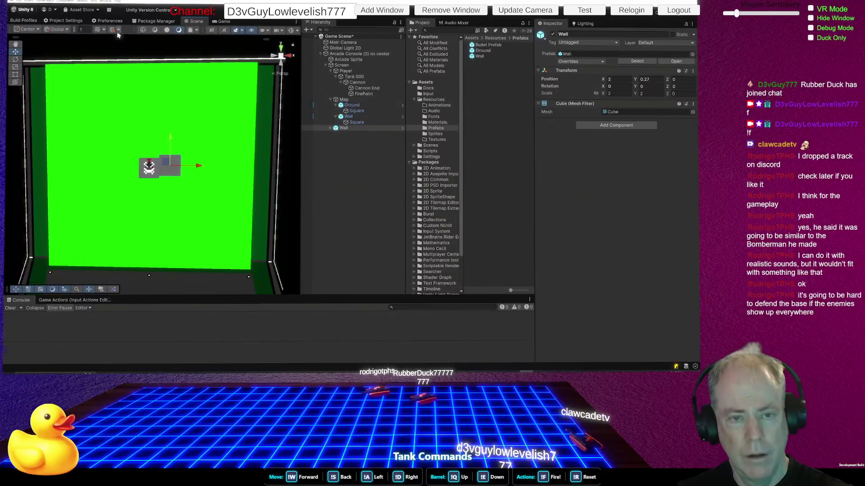
pyautogui.click(119, 30)
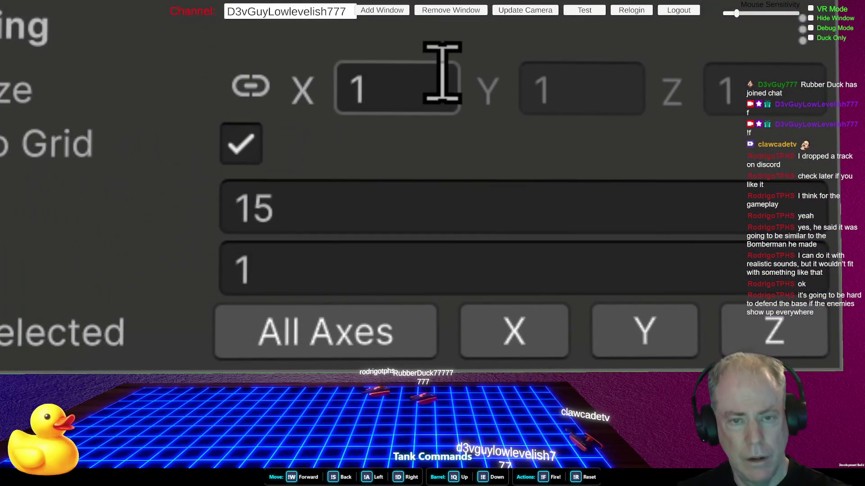
pyautogui.click(444, 76)
pyautogui.write('22')
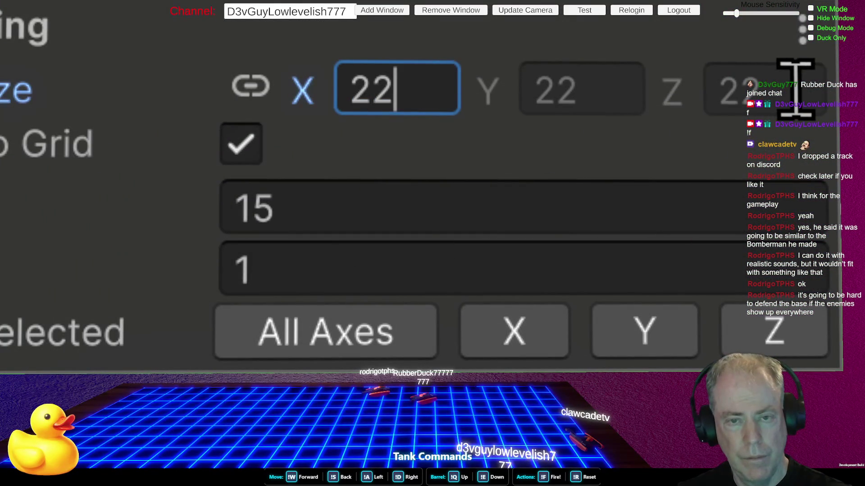
pyautogui.press('BackSpace')
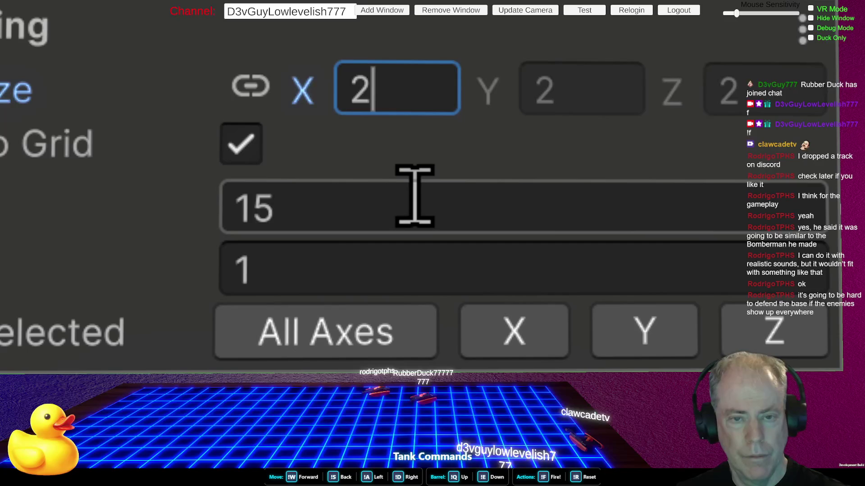
# Select the Ground and Wall together and align them to the grid on all axes
pyautogui.click(373, 328)
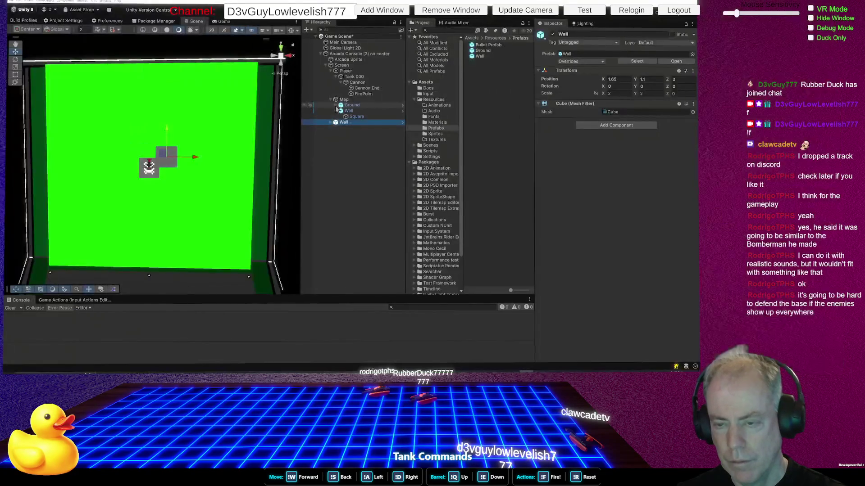
pyautogui.click(351, 110)
pyautogui.keyDown('ctrl'); pyautogui.click(352, 105); pyautogui.keyUp('ctrl')
pyautogui.click(113, 30)
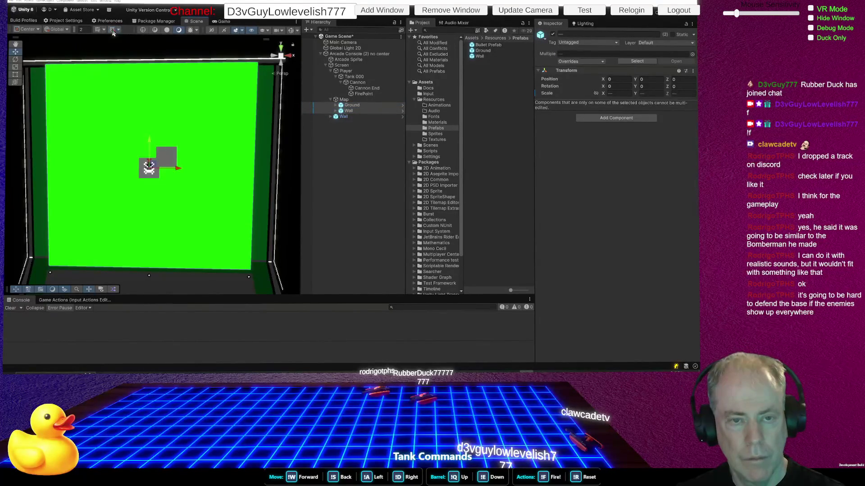
pyautogui.click(118, 30)
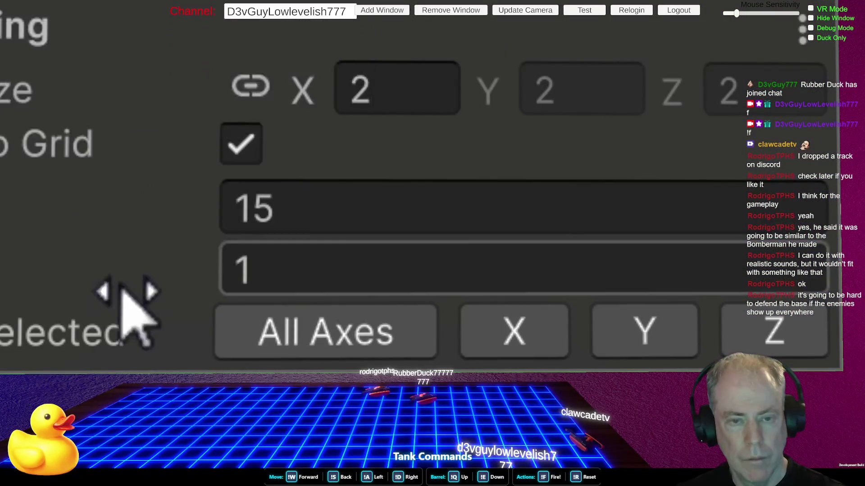
pyautogui.click(299, 350)
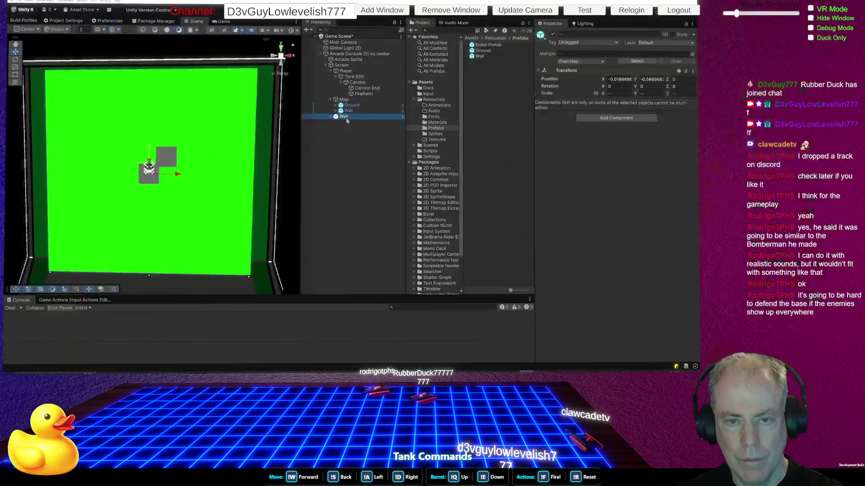
pyautogui.click(118, 30)
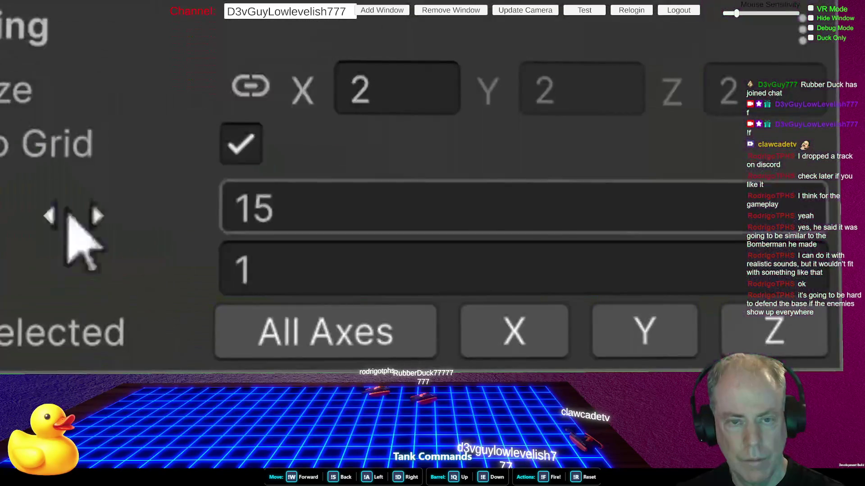
pyautogui.click(295, 335)
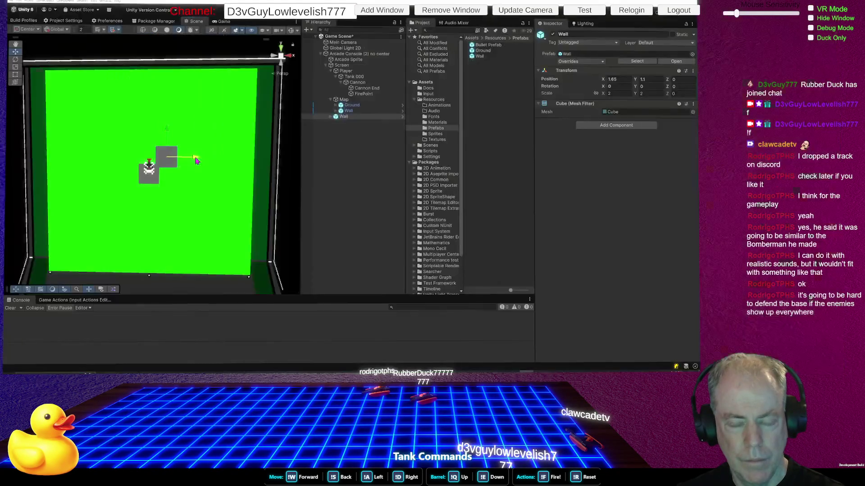
# Put the Wall back beside the tank and re-align the selection to the grid on all axes
pyautogui.hotkey('ctrl', 'z')
pyautogui.hotkey('ctrl', 'y')
pyautogui.moveTo(197, 161)
pyautogui.mouseDown()
pyautogui.moveTo(332, 171)
pyautogui.moveTo(184, 171)
pyautogui.moveTo(163, 149)
pyautogui.moveTo(260, 156)
pyautogui.mouseUp()
pyautogui.scroll(3, 185, 171)
pyautogui.hotkey('ctrl', 'z')
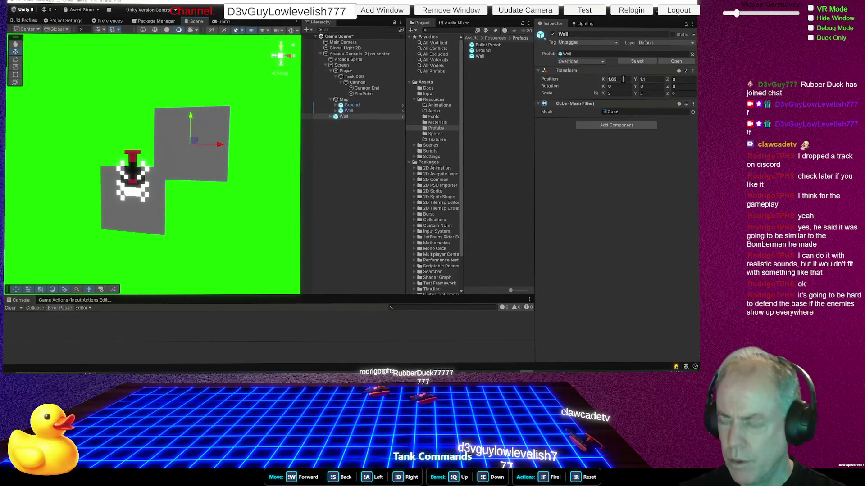
pyautogui.click(119, 31)
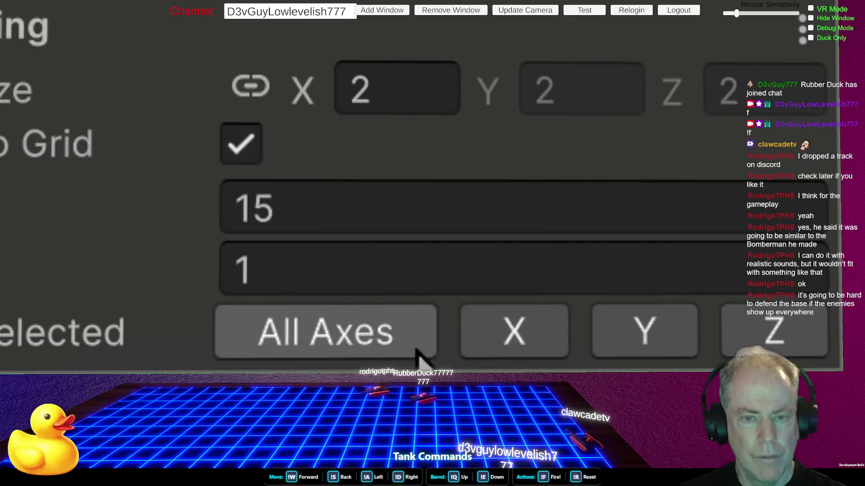
pyautogui.click(381, 342)
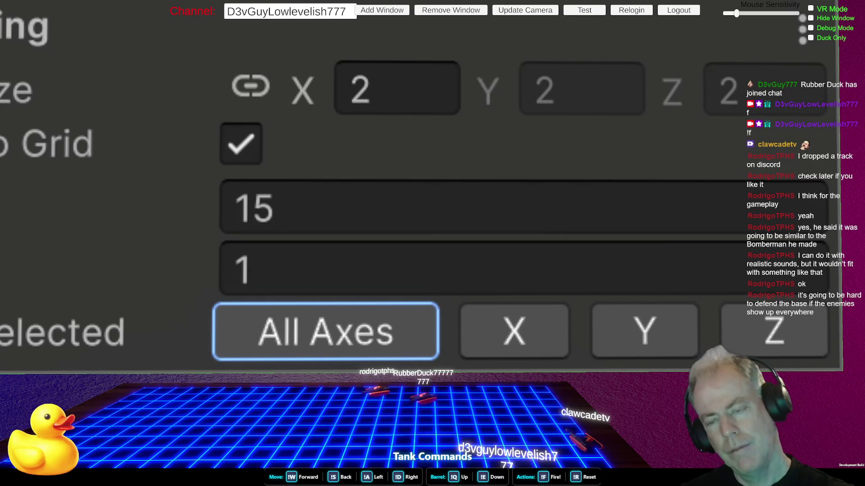
pyautogui.click(342, 66)
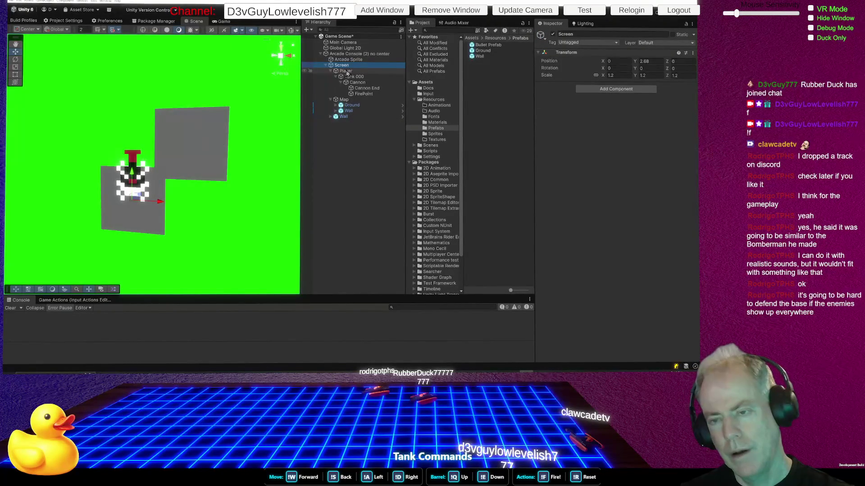
pyautogui.click(331, 71)
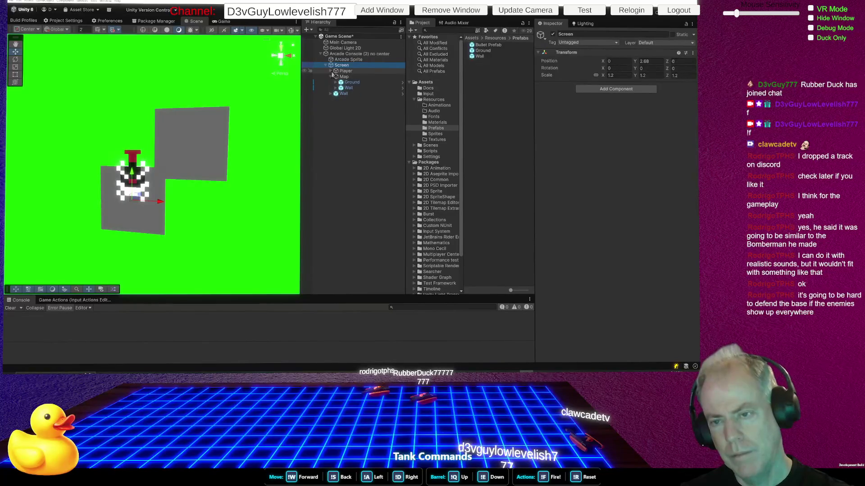
pyautogui.click(331, 77)
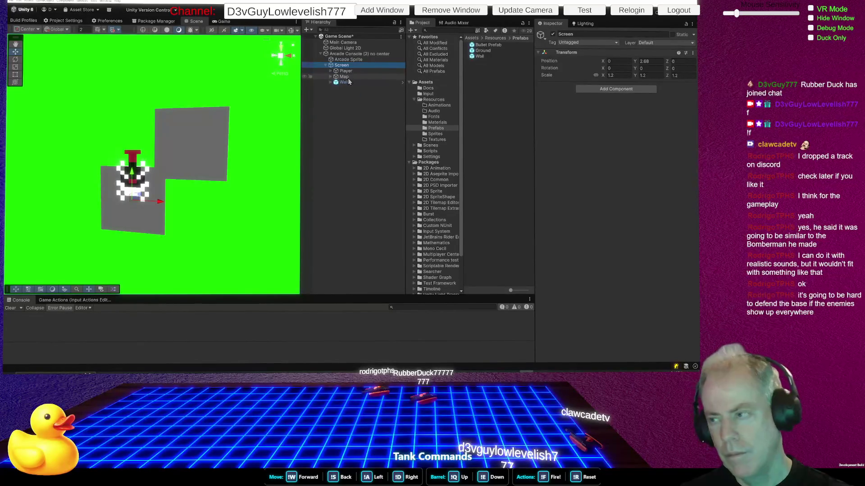
pyautogui.click(355, 77)
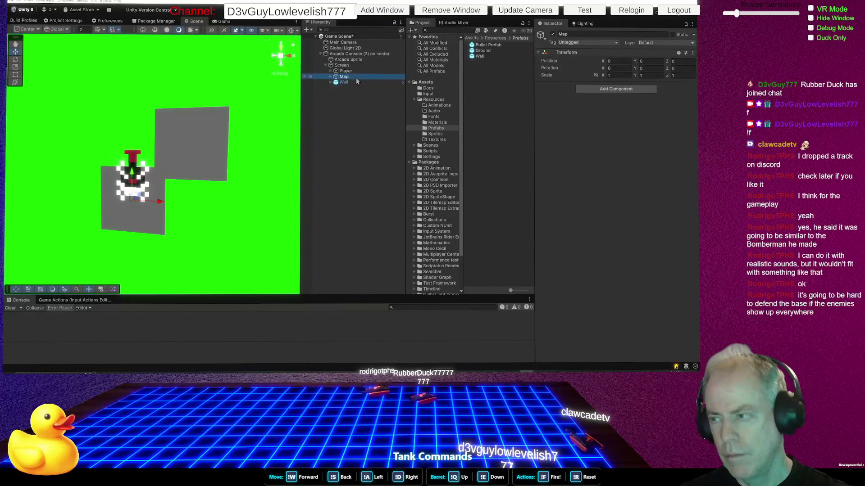
pyautogui.click(346, 82)
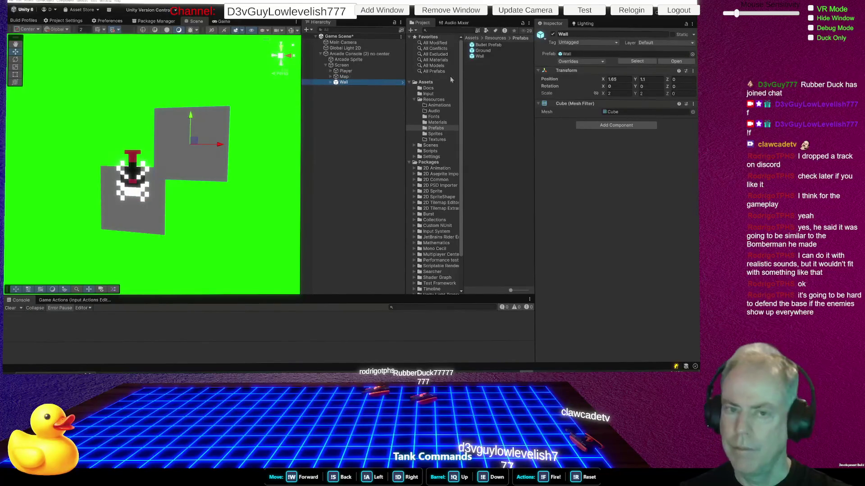
pyautogui.click(26, 29)
pyautogui.click(28, 42)
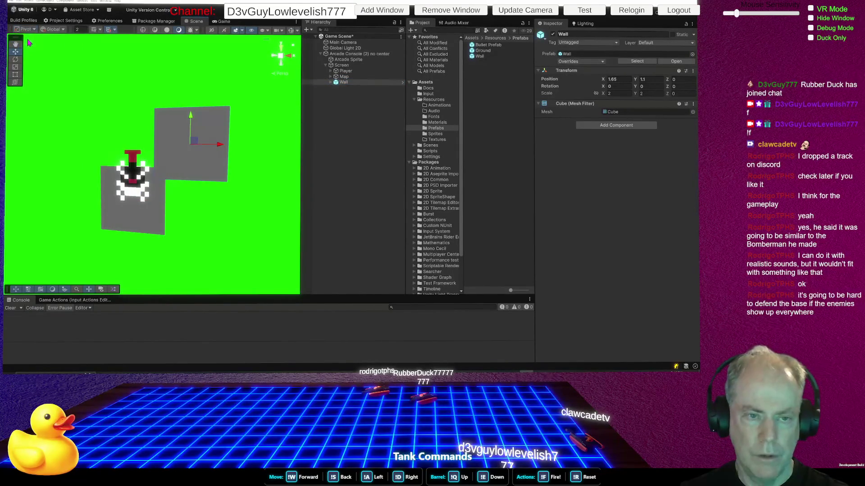
pyautogui.click(63, 30)
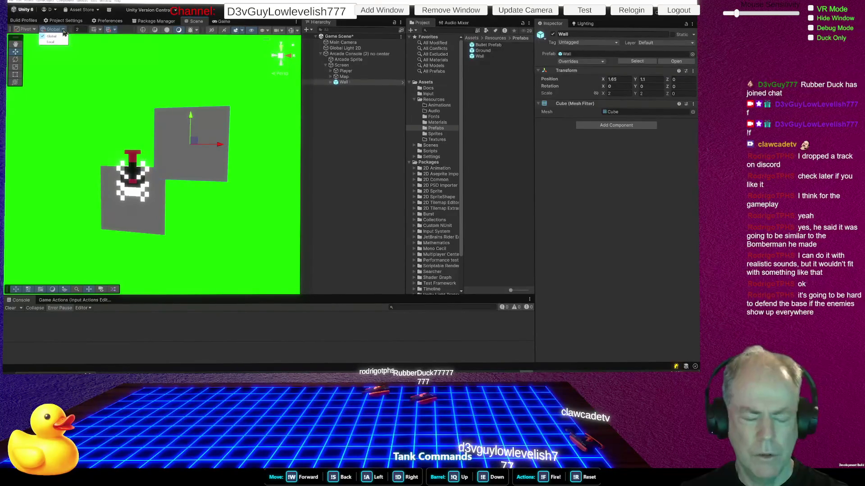
pyautogui.click(222, 147)
pyautogui.moveTo(222, 147)
pyautogui.mouseDown()
pyautogui.moveTo(183, 141)
pyautogui.moveTo(284, 147)
pyautogui.mouseUp()
pyautogui.hotkey('ctrl', 'z')
pyautogui.hotkey('ctrl', 'z')
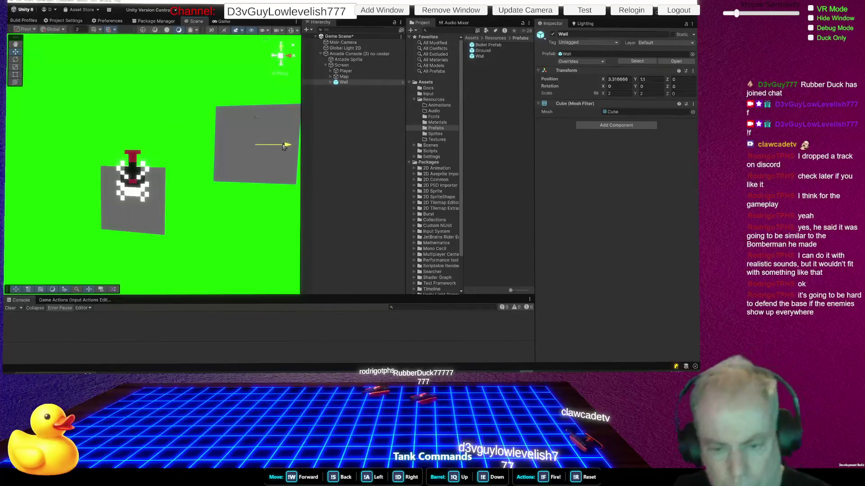
pyautogui.hotkey('ctrl', 'z')
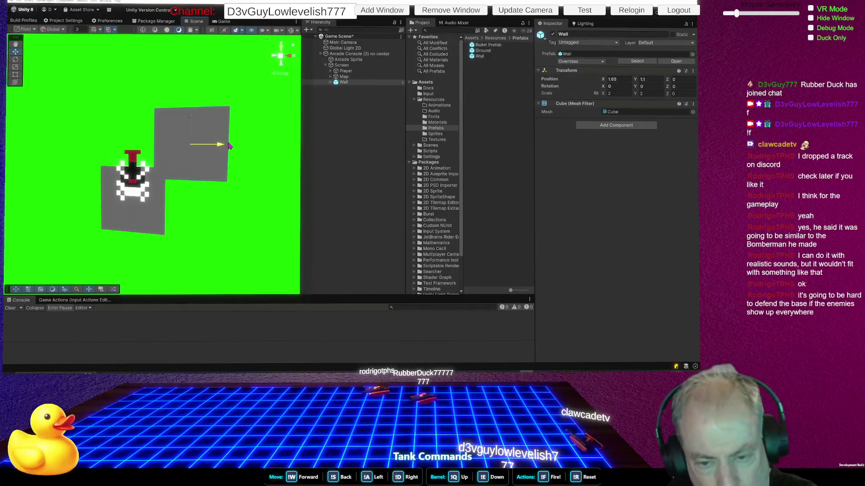
pyautogui.hotkey('ctrl', 'y')
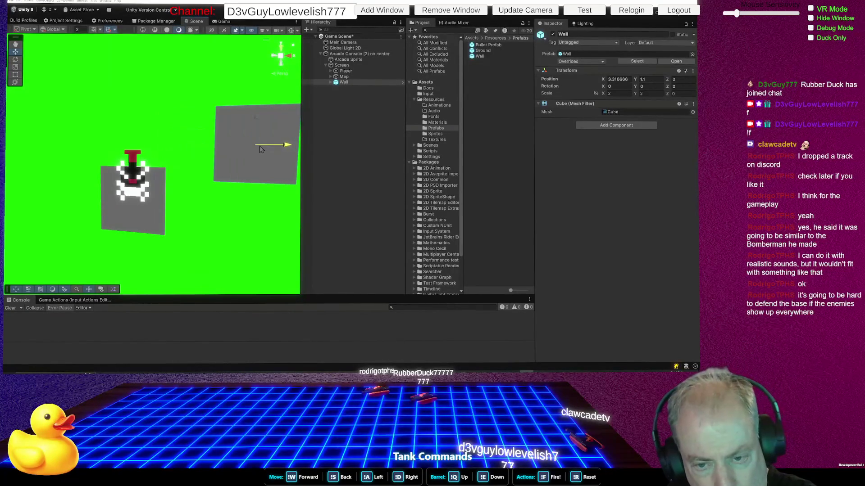
pyautogui.hotkey('ctrl', 'z')
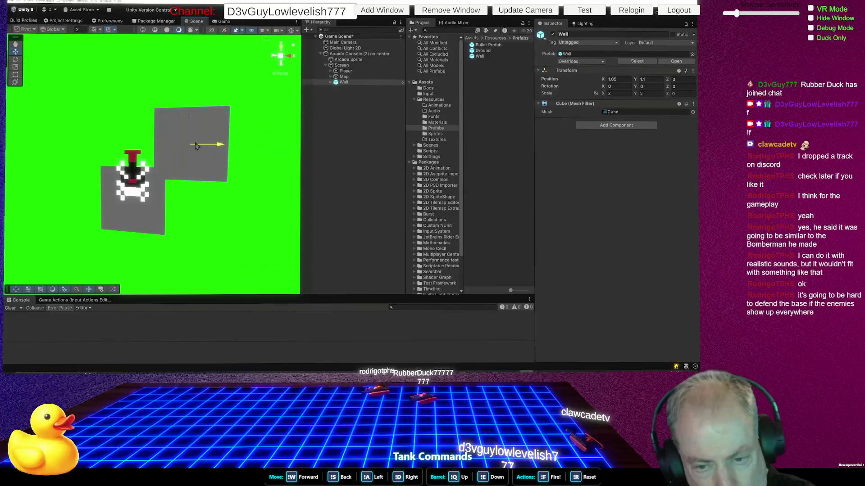
pyautogui.hotkey('ctrl', 'z')
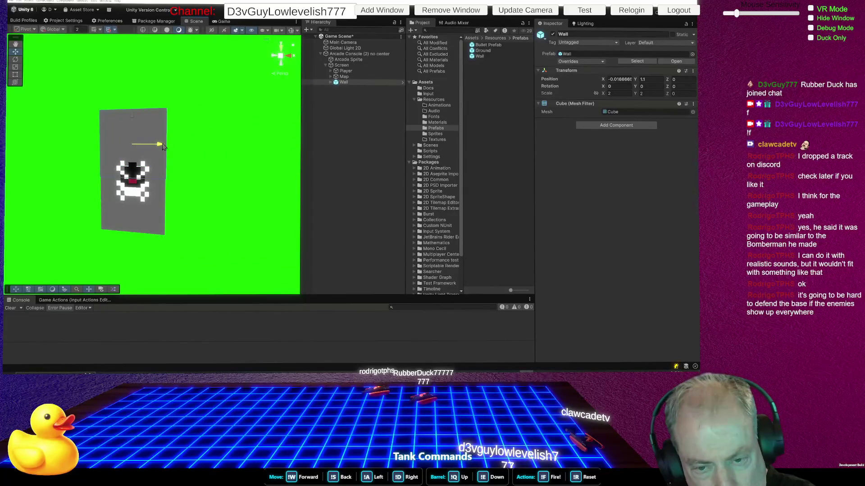
pyautogui.hotkey('ctrl', 'y')
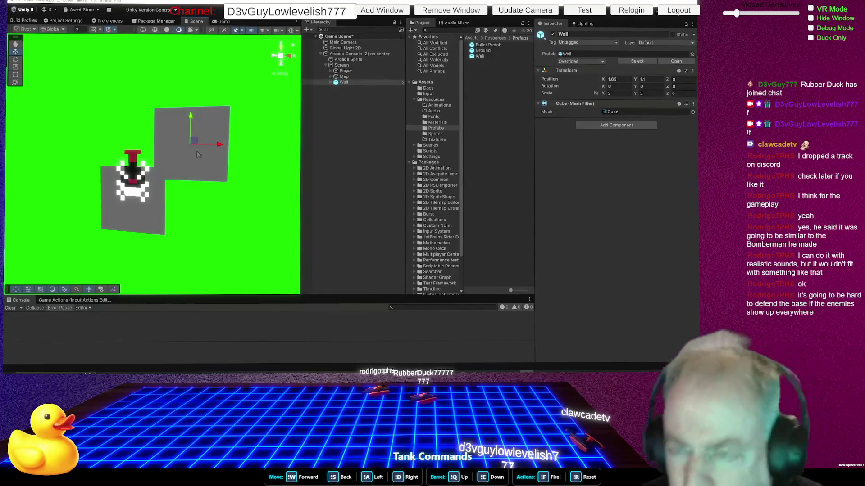
pyautogui.click(354, 55)
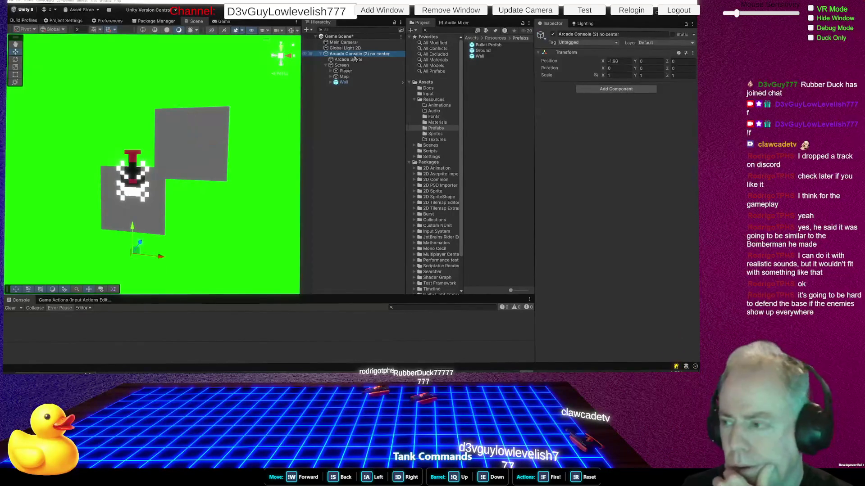
# Change the Screen object's scale from 1.2 to 1 and zoom into the Scene view
pyautogui.click(354, 65)
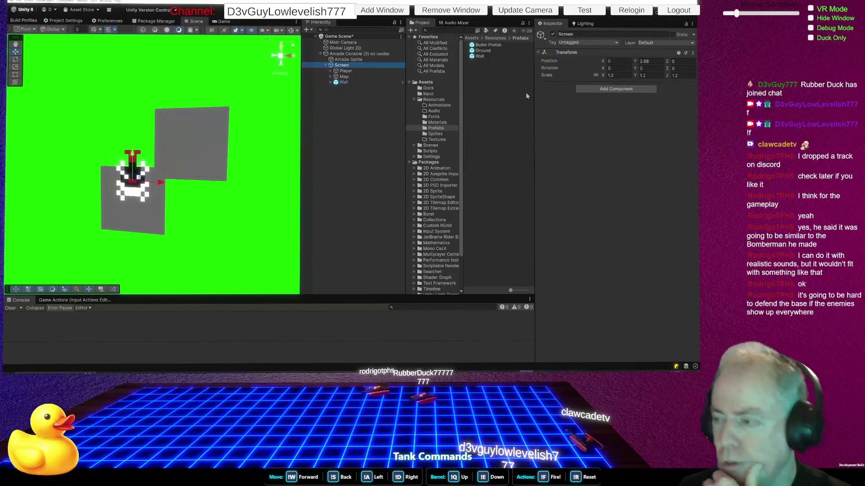
pyautogui.click(619, 75)
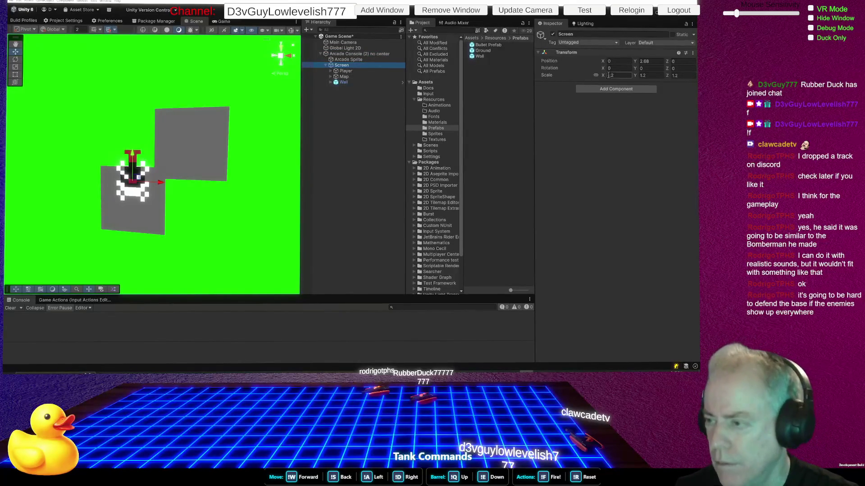
pyautogui.write('1')
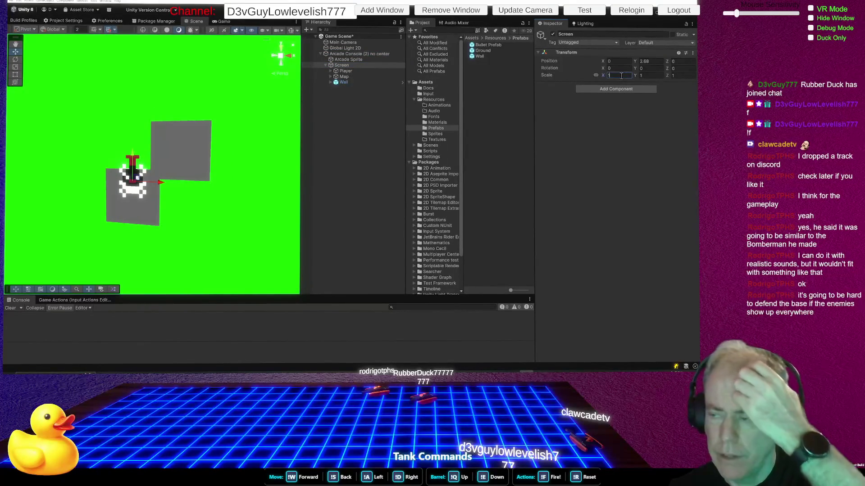
pyautogui.write('f')
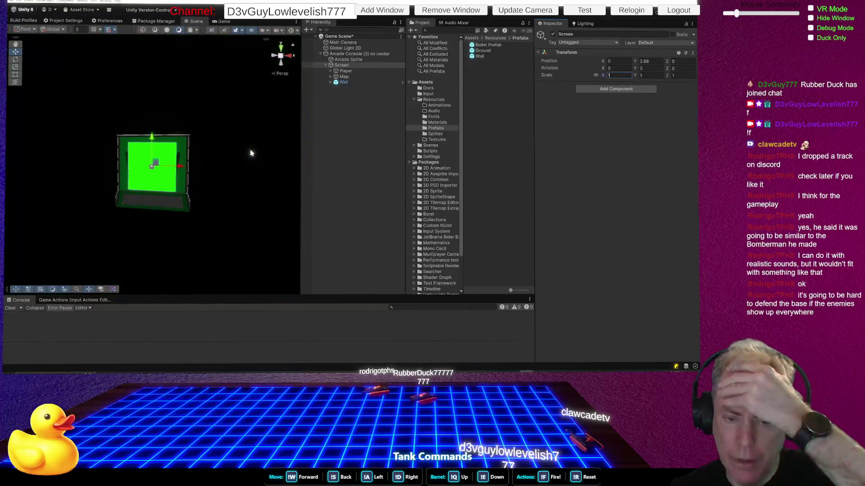
pyautogui.scroll(5, 251, 154)
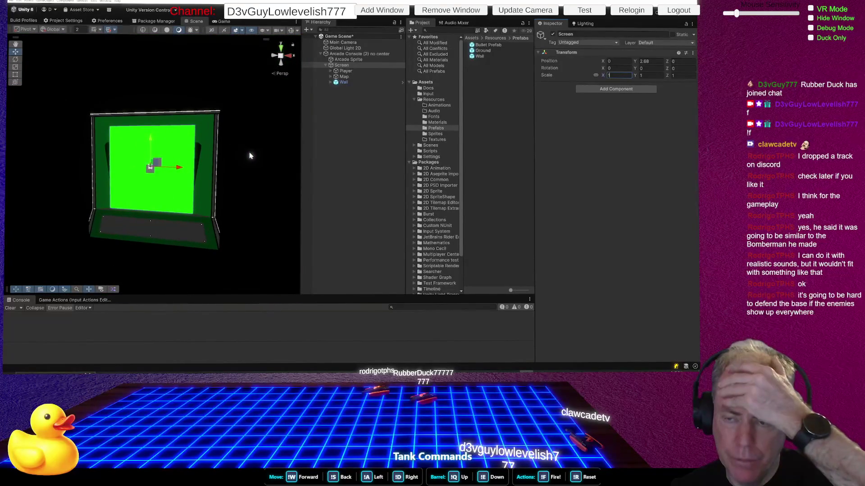
pyautogui.scroll(1, 251, 156)
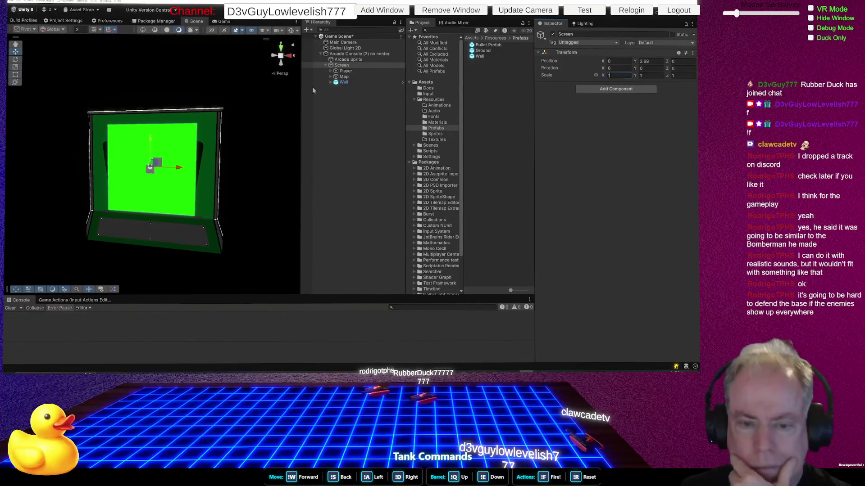
pyautogui.scroll(1, 145, 180)
pyautogui.scroll(5, 145, 179)
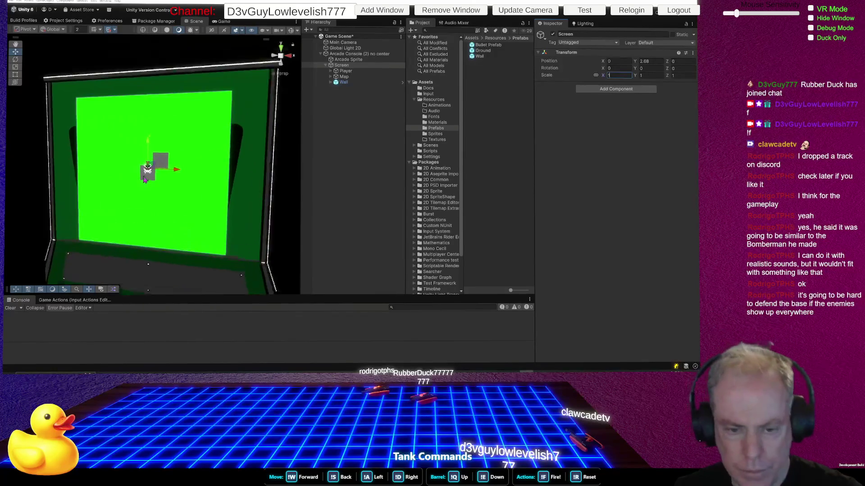
pyautogui.click(351, 83)
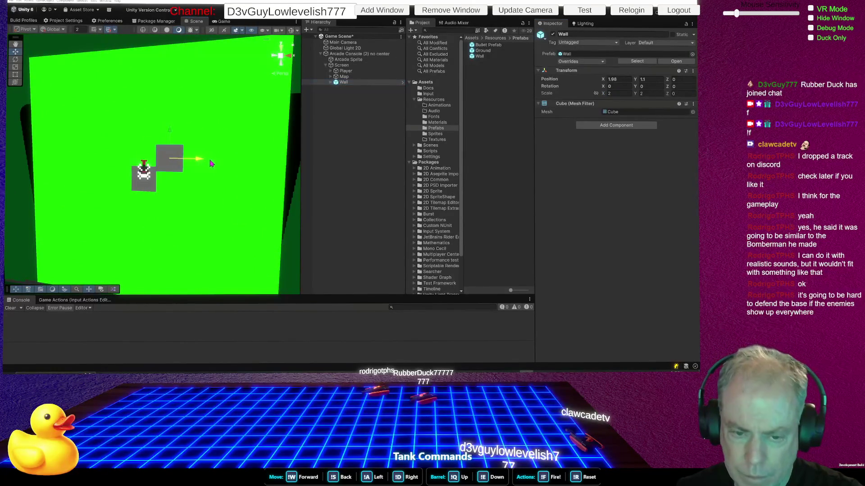
# Drag the Wall blocks to new positions, shifting one onto the grey block
pyautogui.moveTo(189, 161)
pyautogui.mouseDown()
pyautogui.moveTo(176, 162)
pyautogui.moveTo(214, 165)
pyautogui.moveTo(198, 144)
pyautogui.moveTo(200, 157)
pyautogui.moveTo(175, 157)
pyautogui.moveTo(200, 157)
pyautogui.moveTo(149, 174)
pyautogui.moveTo(140, 200)
pyautogui.moveTo(119, 179)
pyautogui.mouseUp()
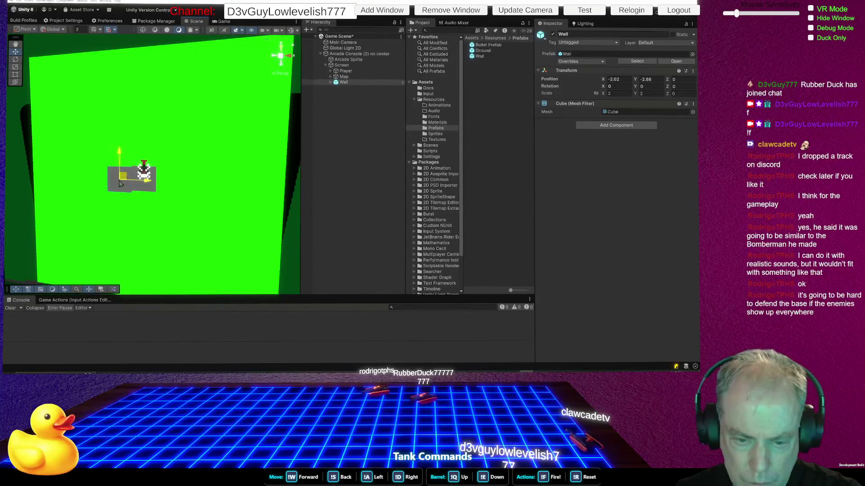
pyautogui.click(146, 189)
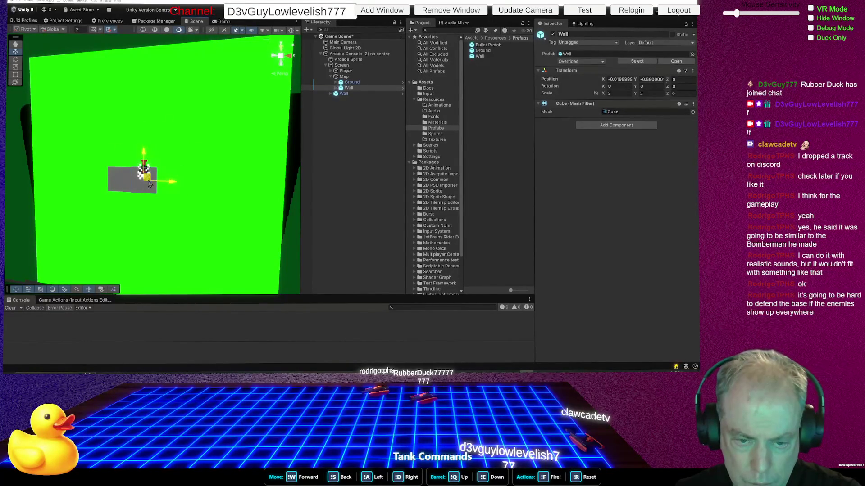
pyautogui.moveTo(159, 181)
pyautogui.mouseDown()
pyautogui.moveTo(121, 183)
pyautogui.moveTo(170, 204)
pyautogui.moveTo(169, 179)
pyautogui.moveTo(144, 153)
pyautogui.moveTo(120, 179)
pyautogui.mouseUp()
pyautogui.click(120, 182)
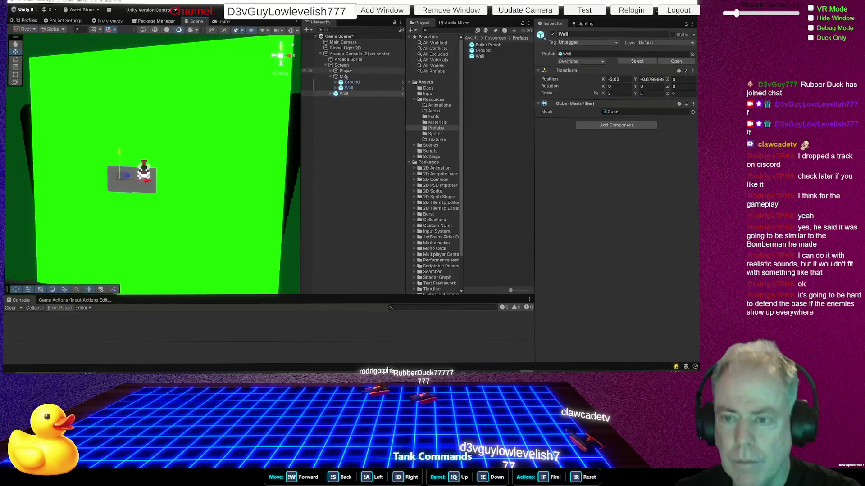
# Move the Player tank down onto the grey block at Y -0.68 and review the grid snapping settings
pyautogui.click(346, 71)
pyautogui.moveTo(149, 170); pyautogui.dragTo(149, 179)
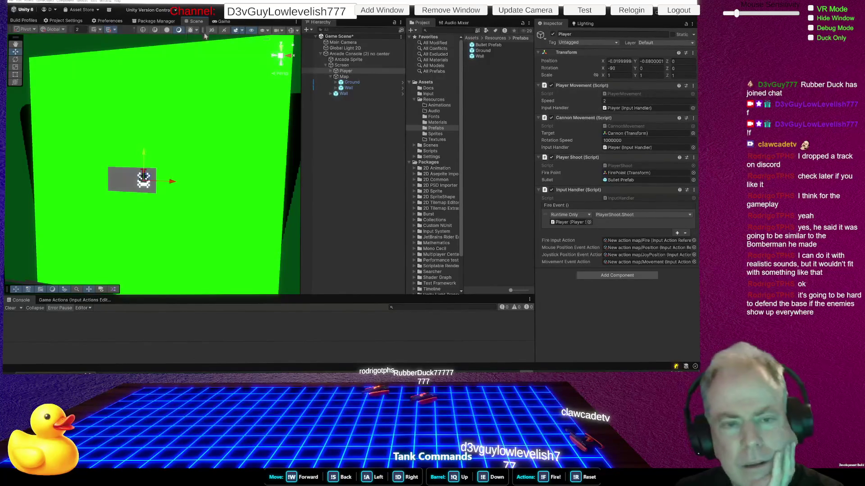
pyautogui.click(114, 30)
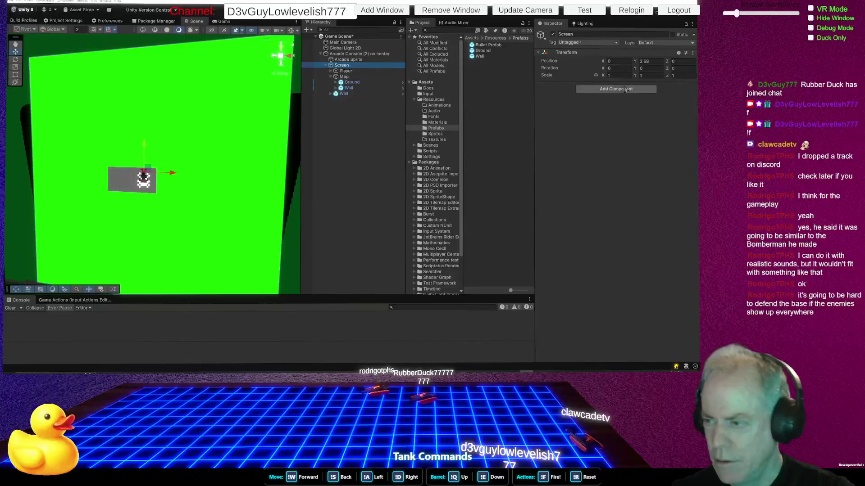
pyautogui.scroll(-6, 98, 212)
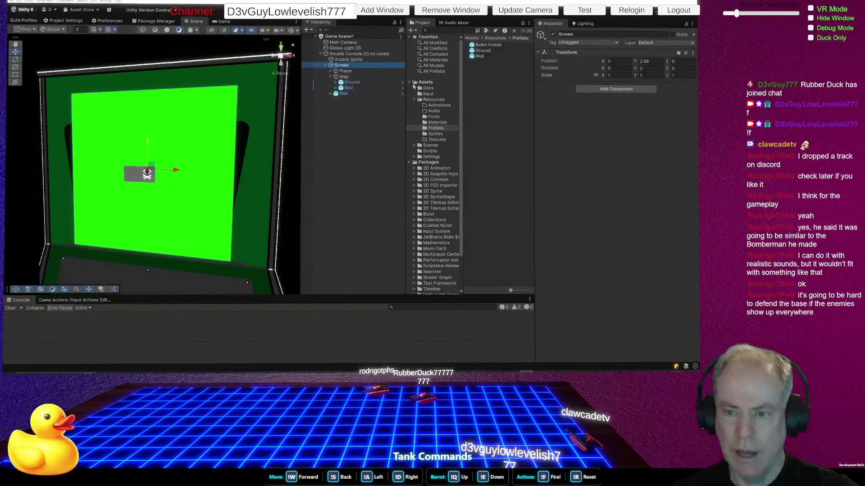
# Lock the Arcade Sprite's scale axes and scale it evenly to 0.89
pyautogui.click(355, 59)
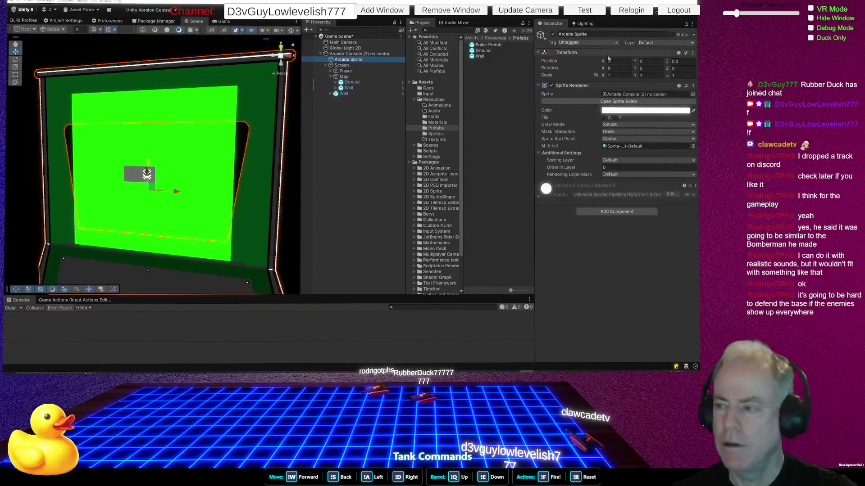
pyautogui.moveTo(605, 76); pyautogui.dragTo(607, 90)
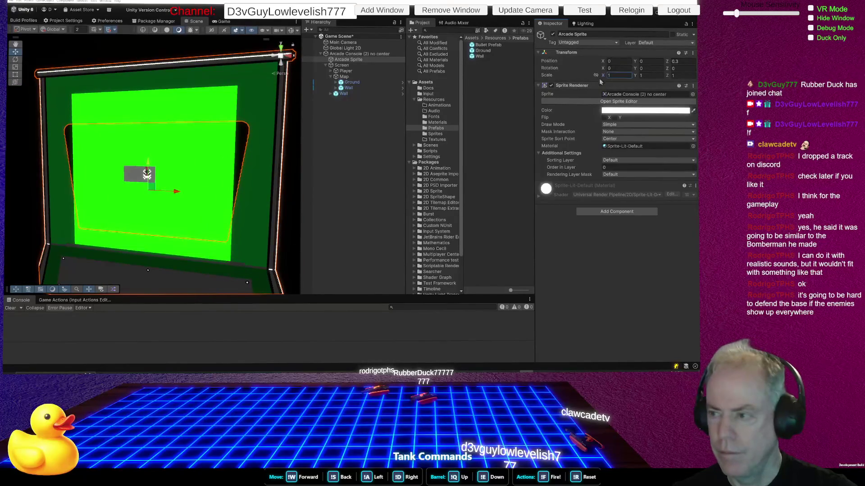
pyautogui.click(596, 75)
pyautogui.moveTo(604, 78)
pyautogui.mouseDown()
pyautogui.moveTo(611, 80)
pyautogui.moveTo(605, 79)
pyautogui.mouseUp()
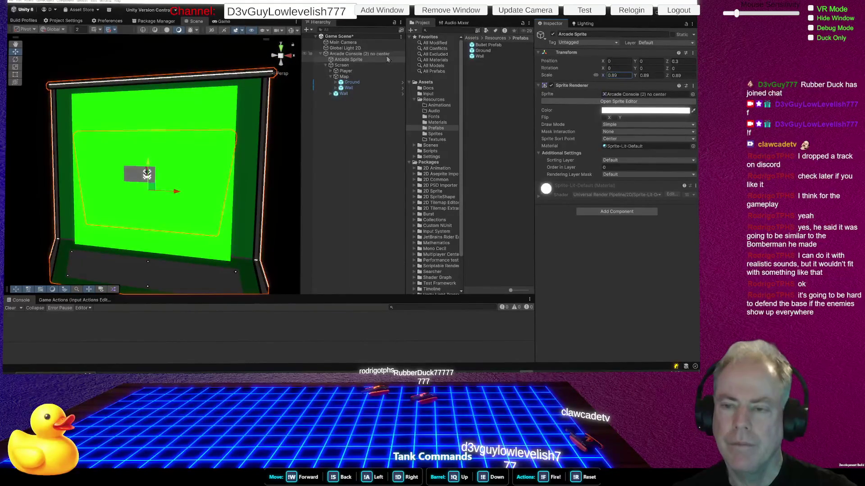
# Place the green Screen at Y 3.04, then select Ground and turn on grid snapping
pyautogui.click(350, 66)
pyautogui.moveTo(154, 169); pyautogui.dragTo(155, 164)
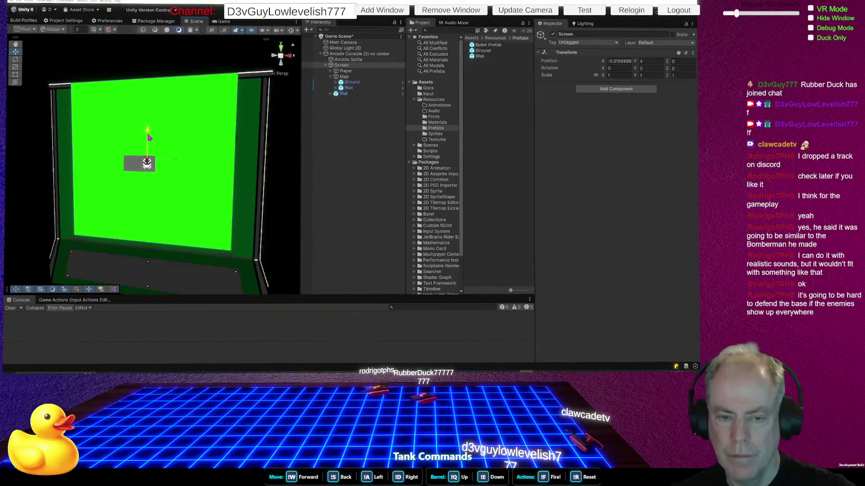
pyautogui.moveTo(149, 137); pyautogui.dragTo(150, 145)
pyautogui.click(354, 83)
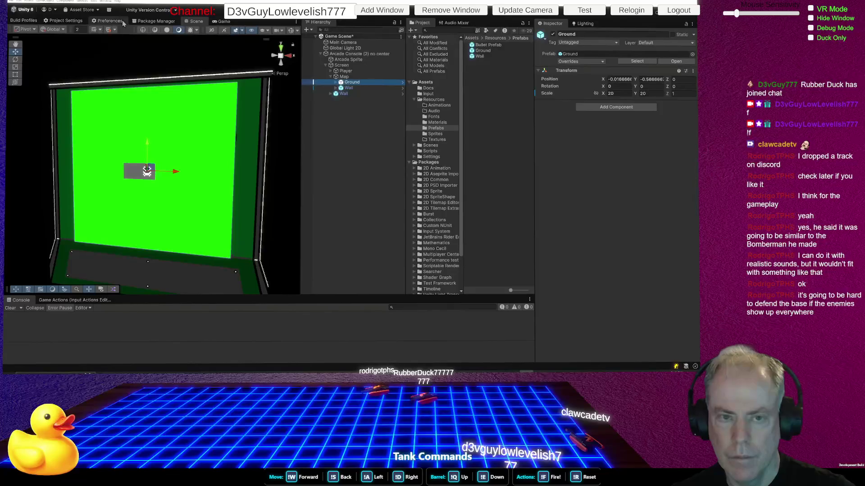
pyautogui.click(108, 30)
# Lower the Ground from Y -0.59 to -1.04, with its Square child shown in the Hierarchy
pyautogui.moveTo(147, 145)
pyautogui.mouseDown()
pyautogui.moveTo(151, 119)
pyautogui.moveTo(151, 129)
pyautogui.mouseUp()
pyautogui.hotkey('ctrl', 'z')
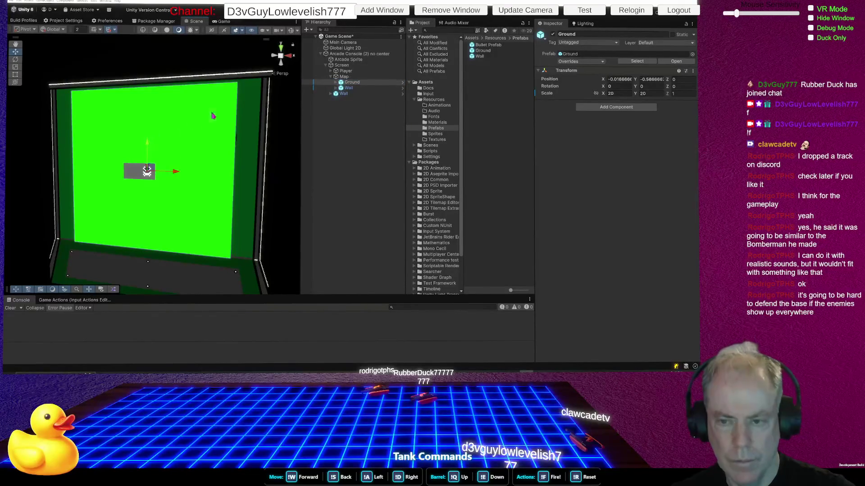
pyautogui.click(336, 82)
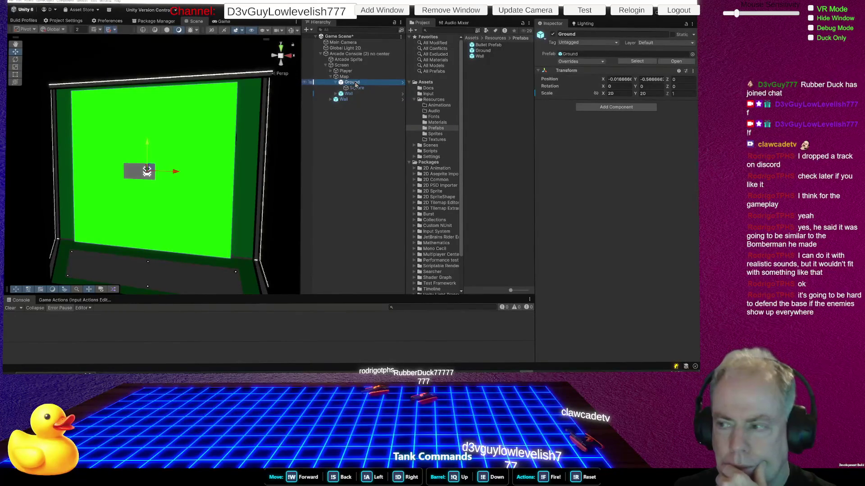
pyautogui.click(162, 166)
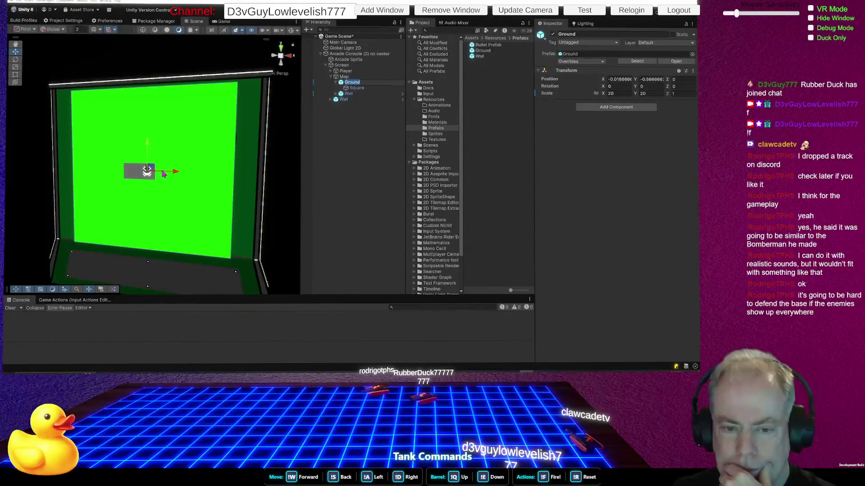
pyautogui.moveTo(151, 158); pyautogui.dragTo(153, 155)
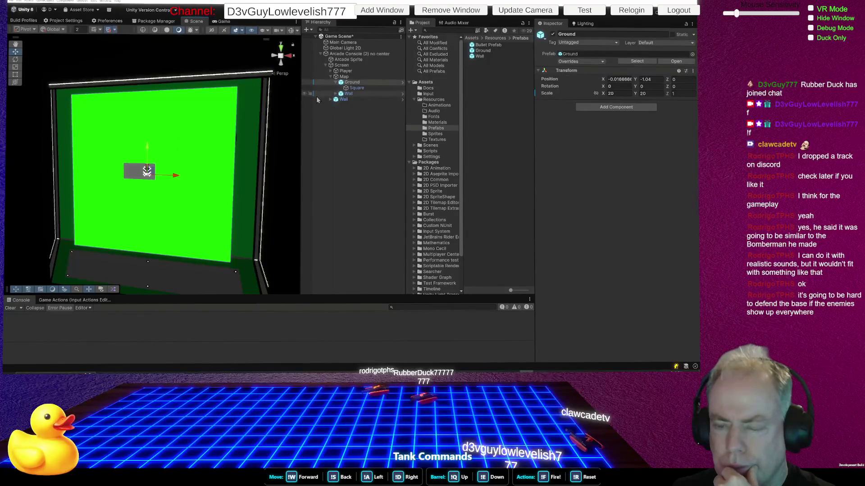
pyautogui.click(346, 78)
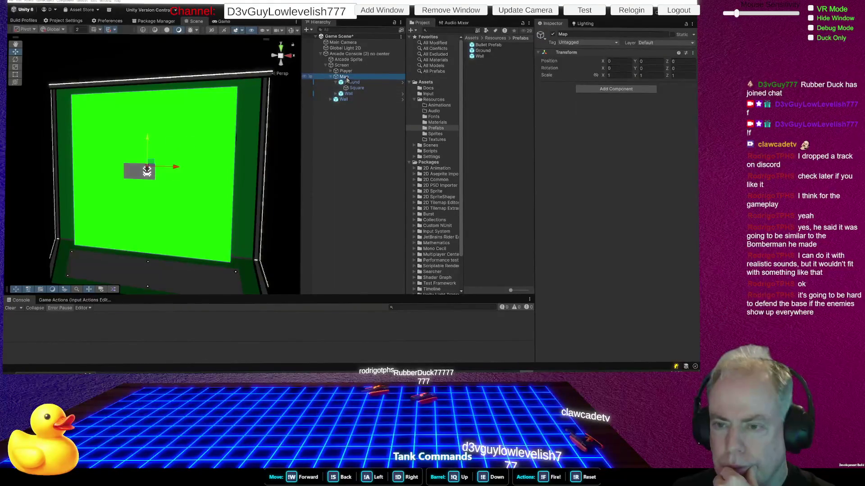
# Reset the Screen's Transform so it sits at position 0, 0, 0
pyautogui.click(345, 66)
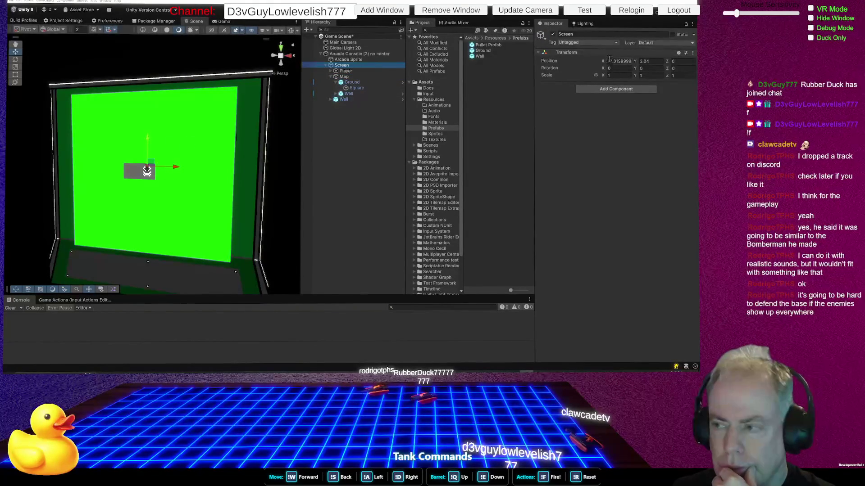
pyautogui.rightClick(568, 54)
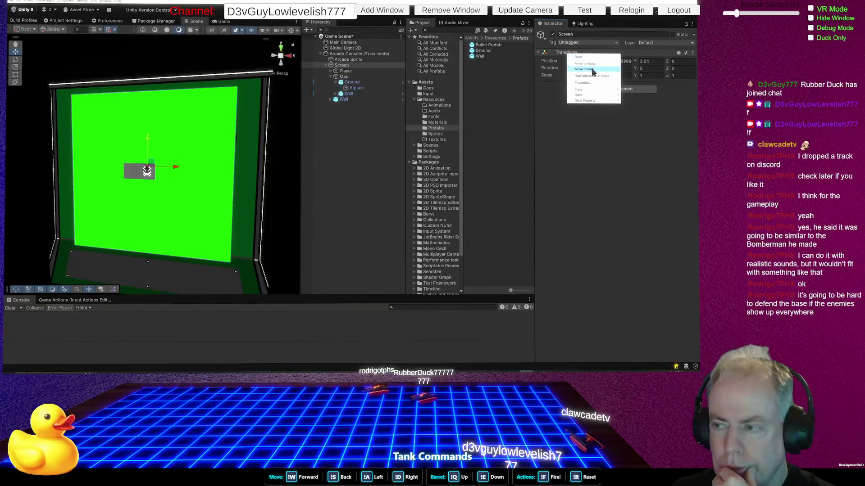
pyautogui.click(583, 57)
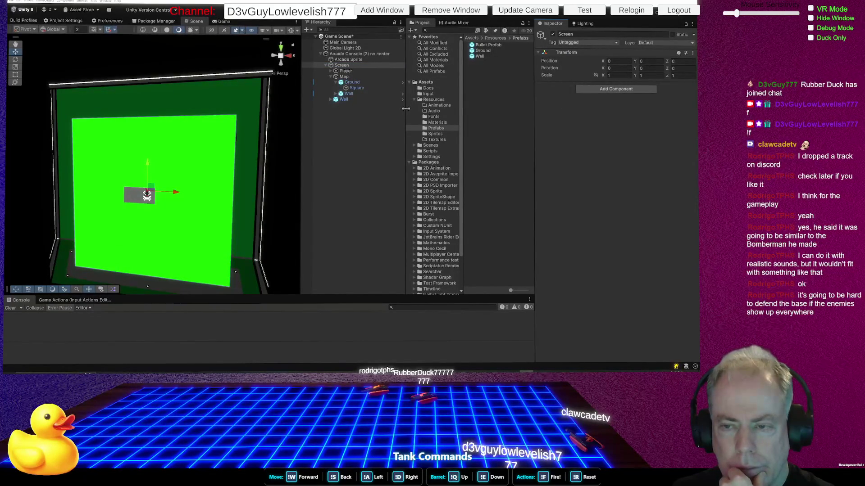
pyautogui.click(356, 54)
pyautogui.click(616, 60)
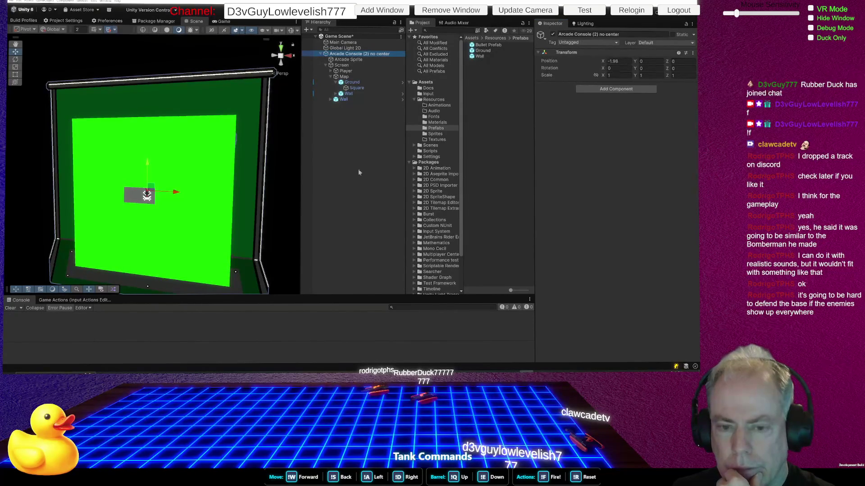
# Set Arcade Console (2) no center's Position X to -2, keeping Y and Z at 0
pyautogui.click(630, 60)
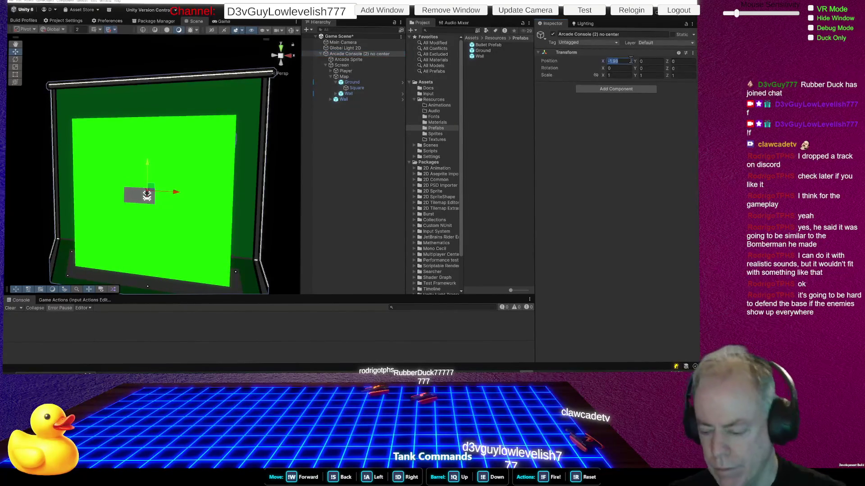
pyautogui.write('-2')
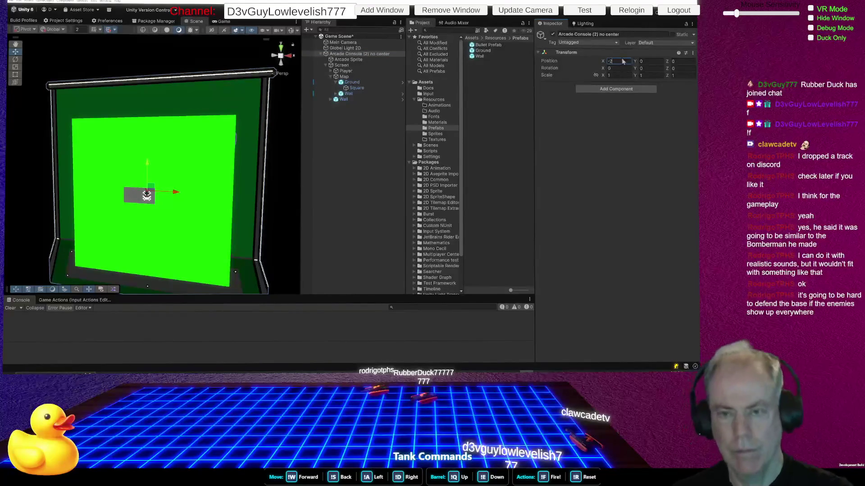
pyautogui.moveTo(199, 177)
pyautogui.mouseDown()
pyautogui.moveTo(166, 181)
pyautogui.moveTo(194, 185)
pyautogui.moveTo(203, 169)
pyautogui.moveTo(208, 174)
pyautogui.mouseUp()
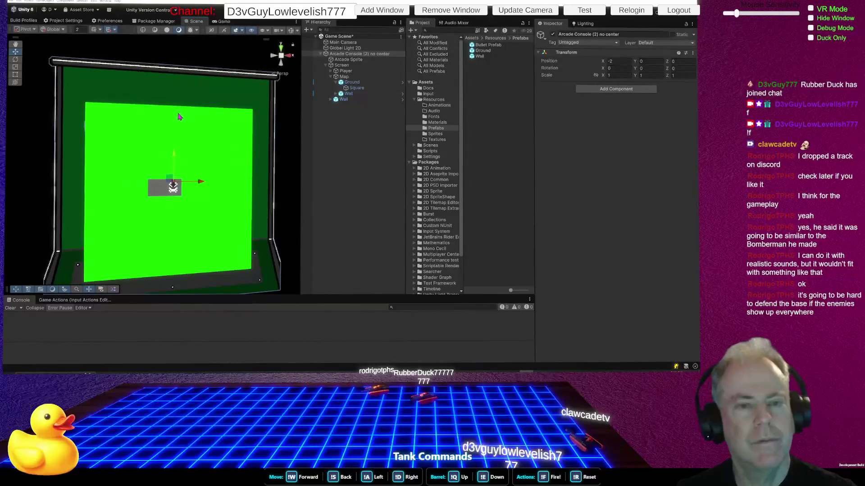
pyautogui.click(109, 30)
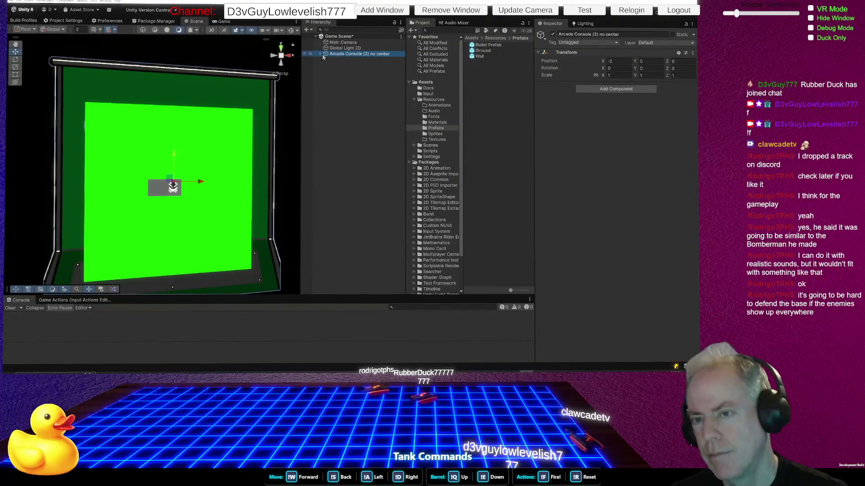
# Drag Screen out of the arcade console to the Hierarchy root
pyautogui.click(319, 54)
pyautogui.moveTo(339, 65); pyautogui.dragTo(339, 51)
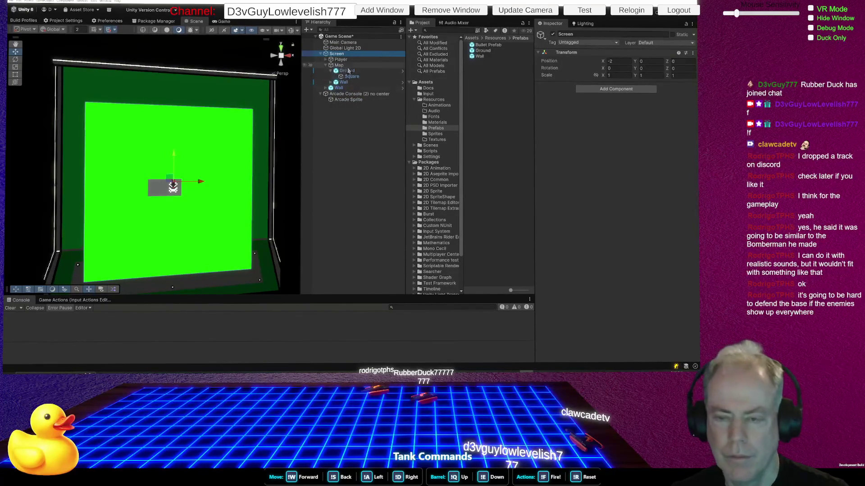
pyautogui.click(356, 95)
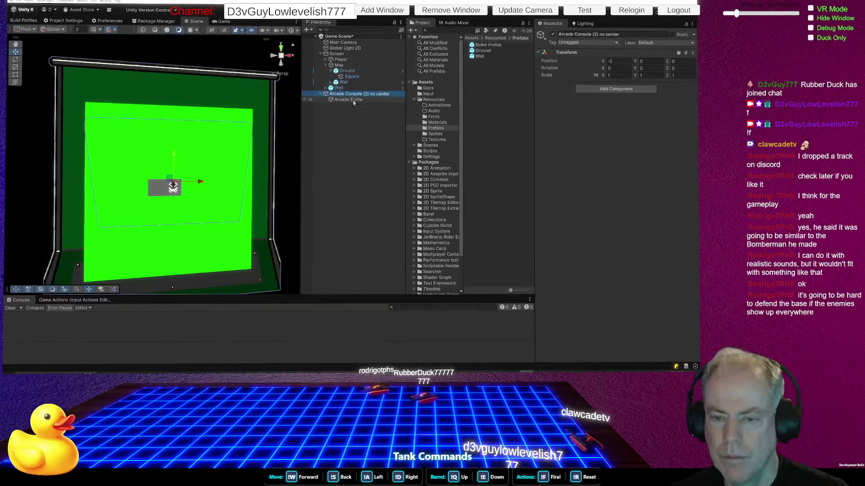
# Change the Arcade Sprite's Position Z from 0.3 to 0
pyautogui.click(355, 100)
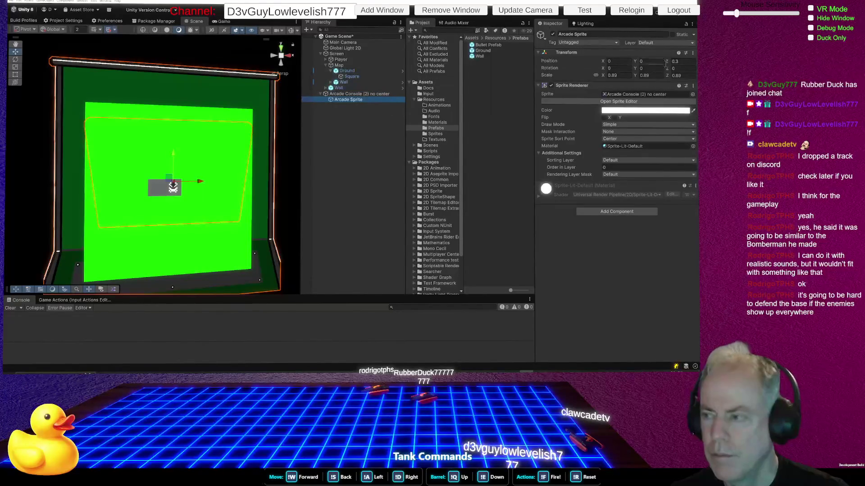
pyautogui.click(640, 76)
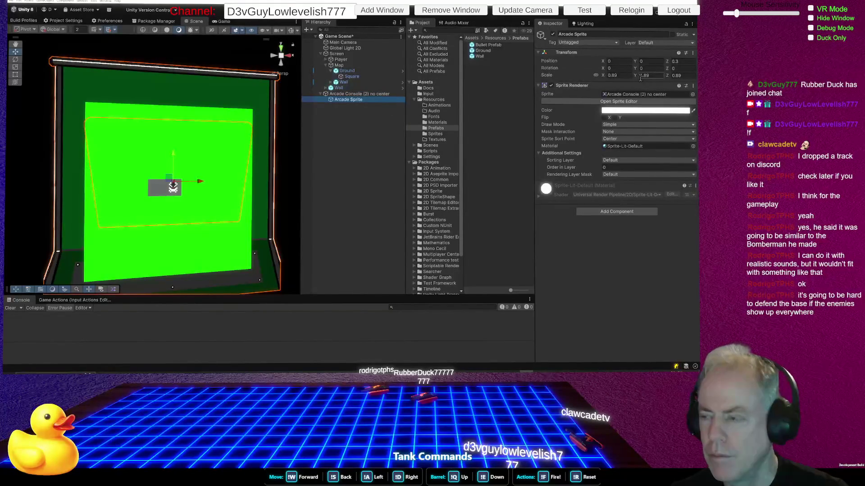
pyautogui.click(615, 61)
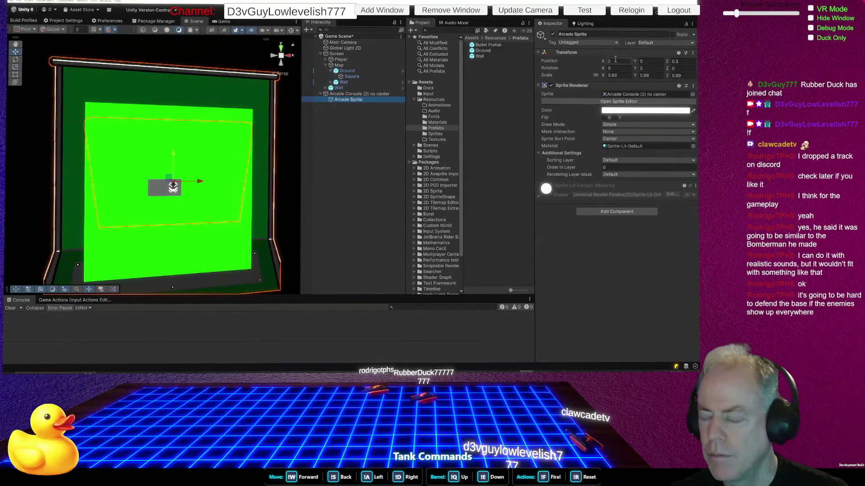
pyautogui.click(681, 62)
pyautogui.write('0')
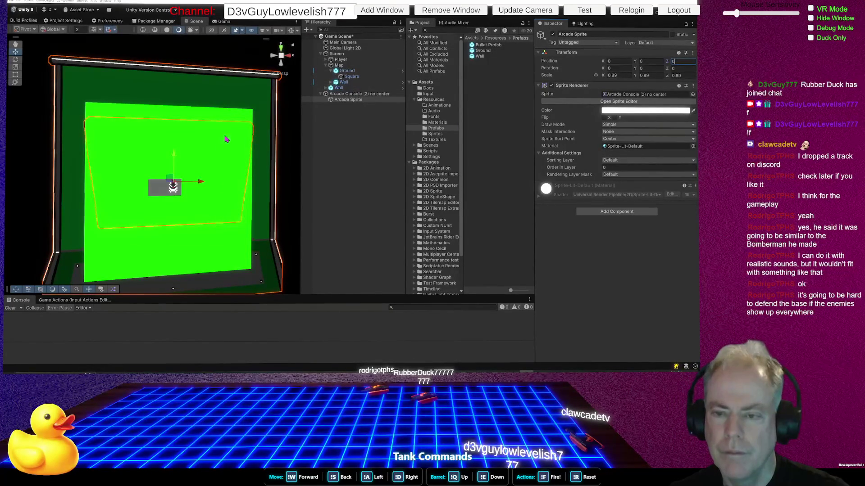
pyautogui.click(378, 94)
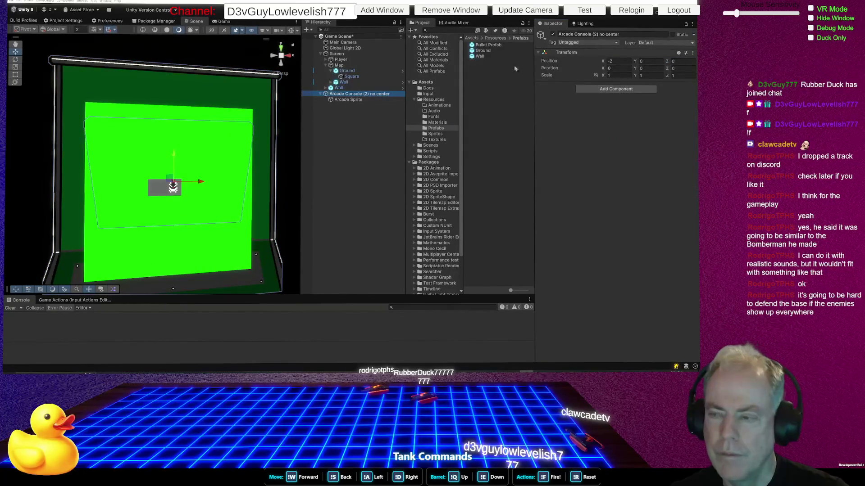
# Drag the arcade console down in the Scene view
pyautogui.click(175, 161)
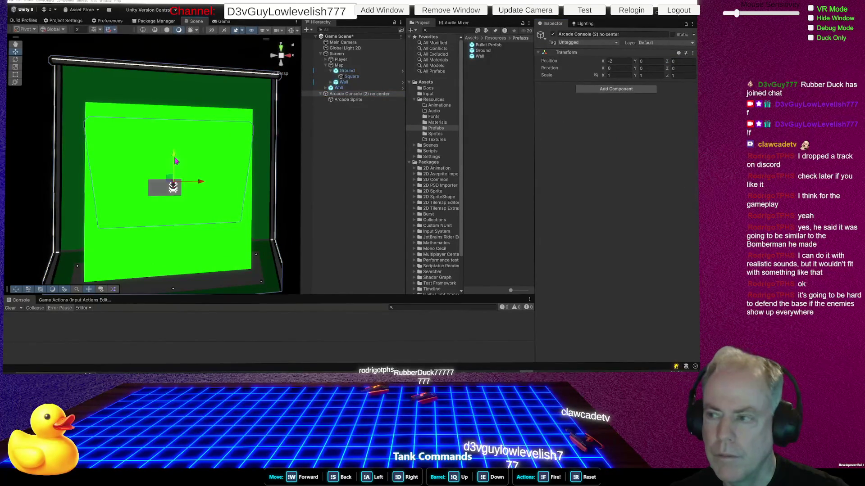
pyautogui.moveTo(175, 161); pyautogui.dragTo(167, 191)
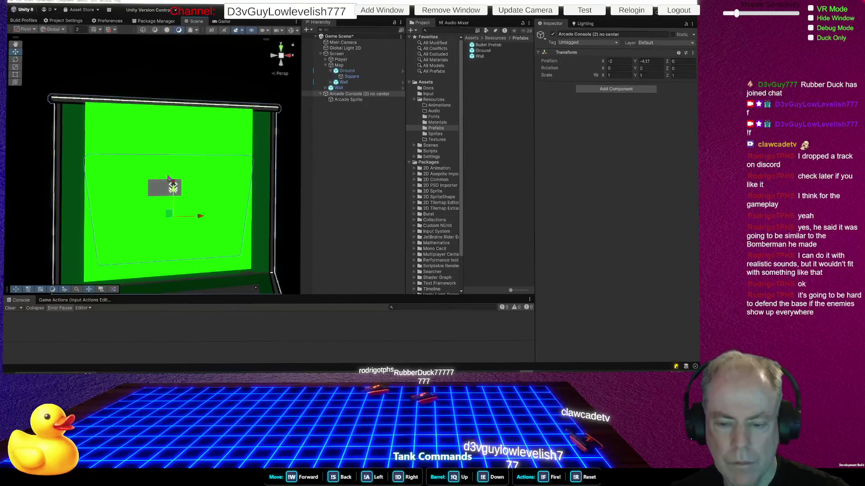
pyautogui.moveTo(184, 251)
pyautogui.mouseDown()
pyautogui.moveTo(182, 240)
pyautogui.moveTo(168, 242)
pyautogui.moveTo(271, 151)
pyautogui.mouseUp()
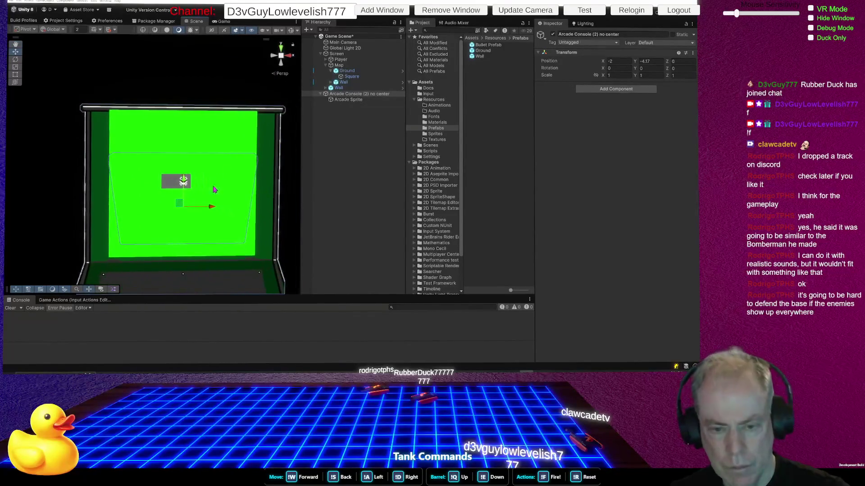
# Snap Ground to Y 0 and set its X to 0, then scrub the console's Y to about -2.7
pyautogui.click(351, 72)
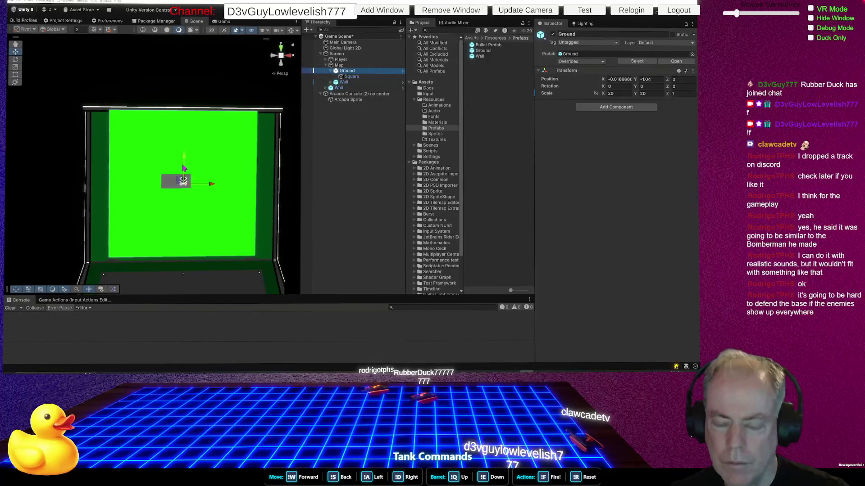
pyautogui.moveTo(183, 168); pyautogui.dragTo(183, 179)
pyautogui.click(108, 30)
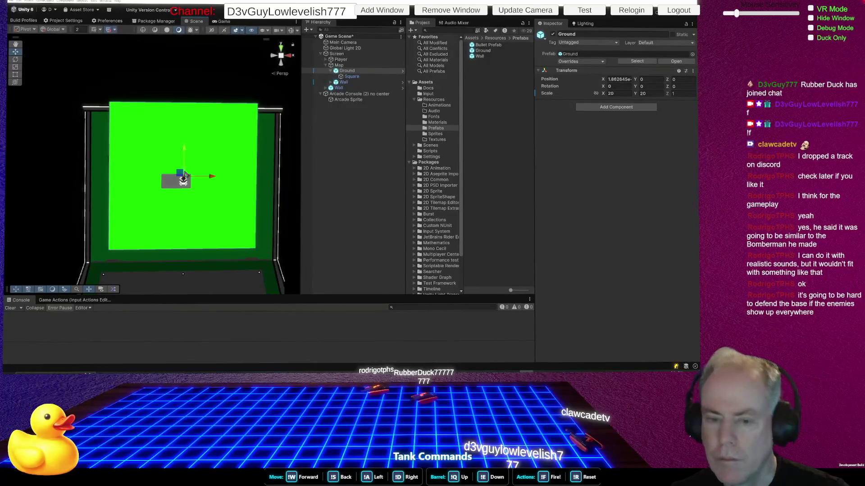
pyautogui.click(621, 79)
pyautogui.write('0')
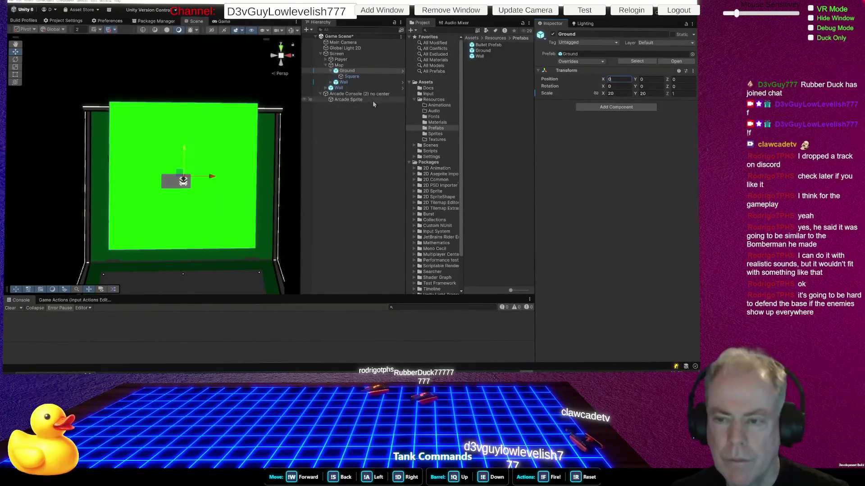
pyautogui.click(355, 93)
pyautogui.moveTo(635, 61); pyautogui.dragTo(654, 63)
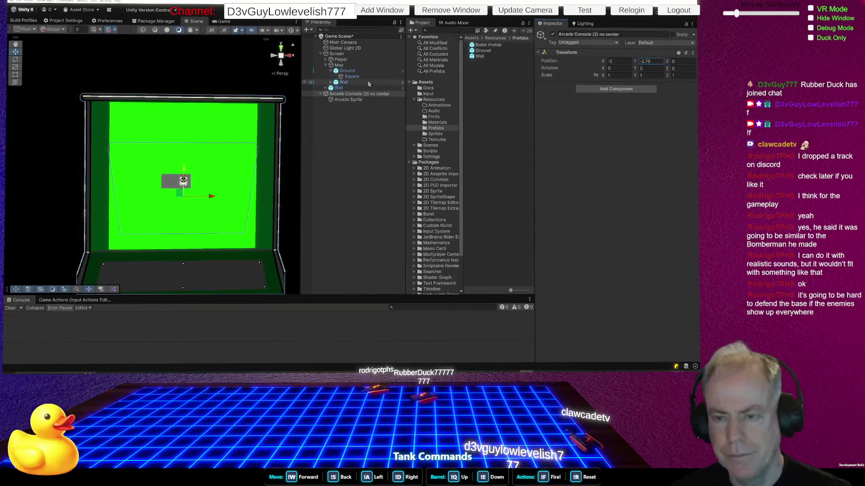
# Move the arcade console just below Global Light 2D in the Hierarchy and set Screen's X to 0
pyautogui.moveTo(352, 96); pyautogui.dragTo(340, 51)
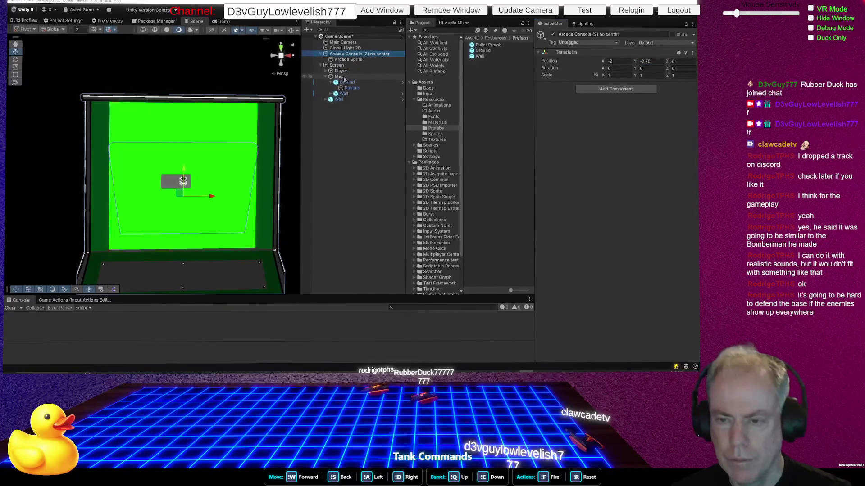
pyautogui.click(341, 65)
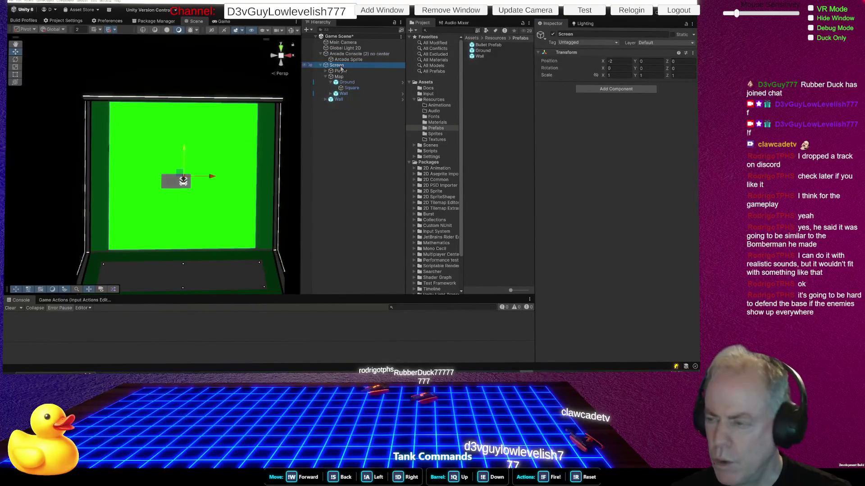
pyautogui.click(624, 62)
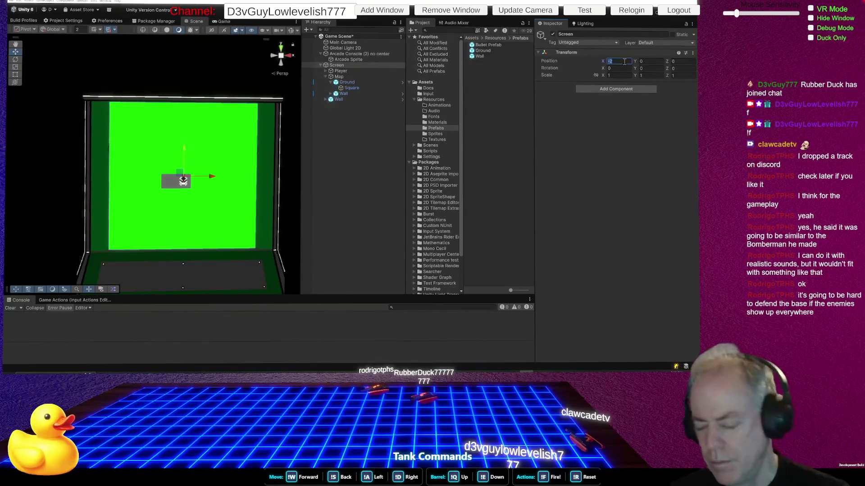
pyautogui.write('0')
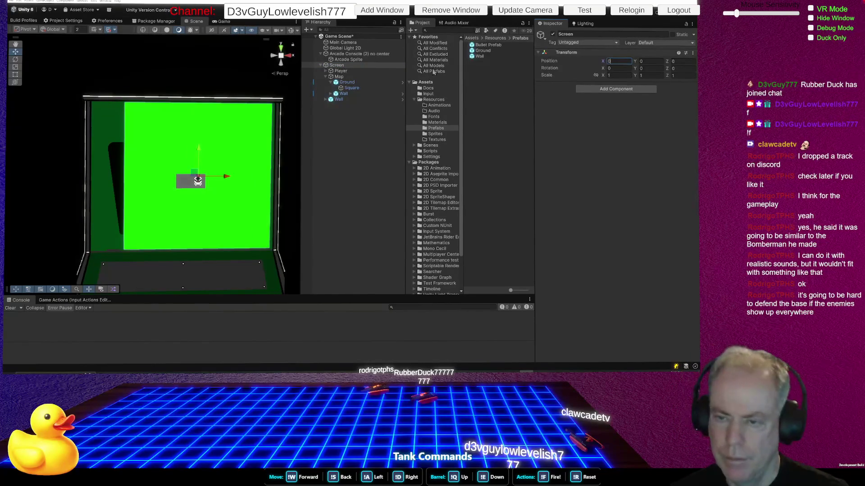
# Set the arcade console's Position X to 0, re-centring it on the green screen
pyautogui.click(346, 55)
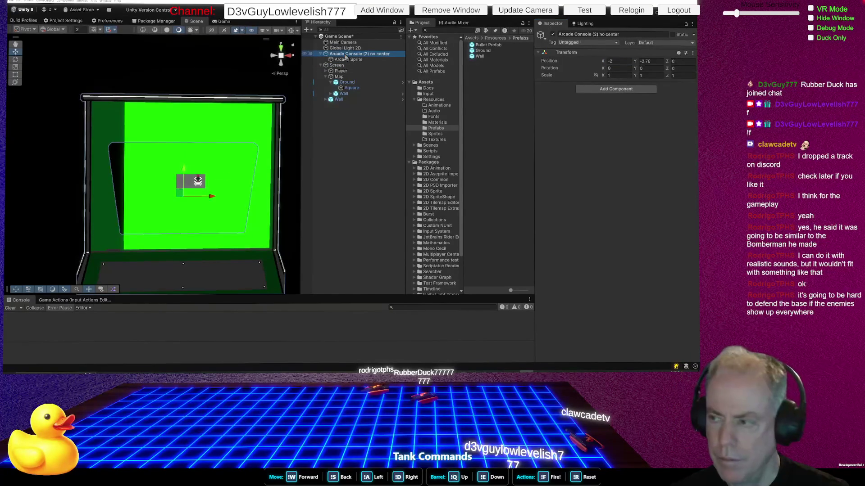
pyautogui.click(623, 60)
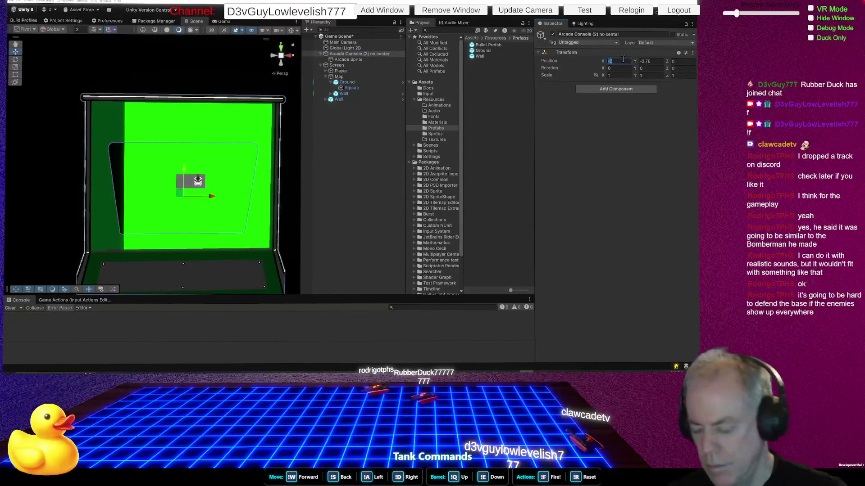
pyautogui.write('0')
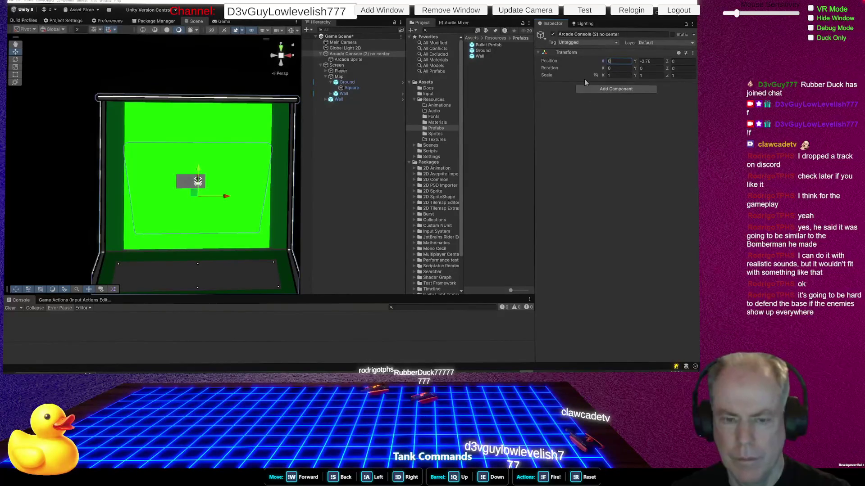
pyautogui.click(338, 65)
pyautogui.click(354, 71)
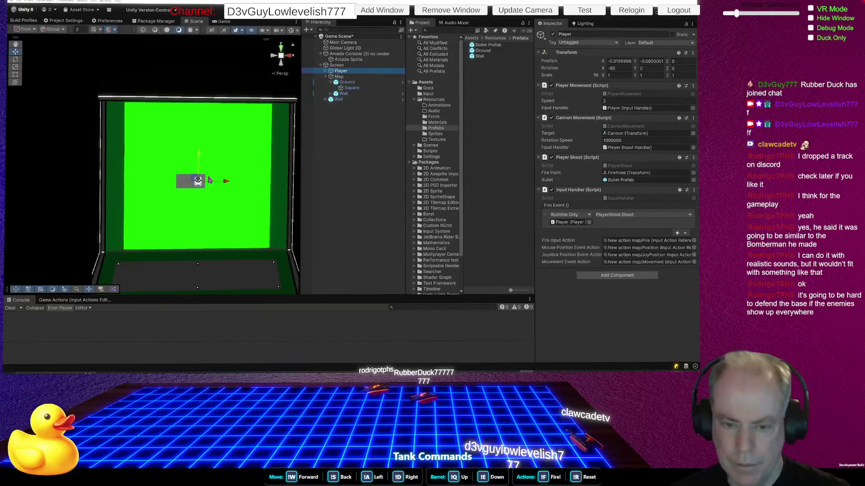
# Snap the Player down to position 0, -2, then select Map and Ground in the Hierarchy
pyautogui.moveTo(198, 180); pyautogui.dragTo(198, 190)
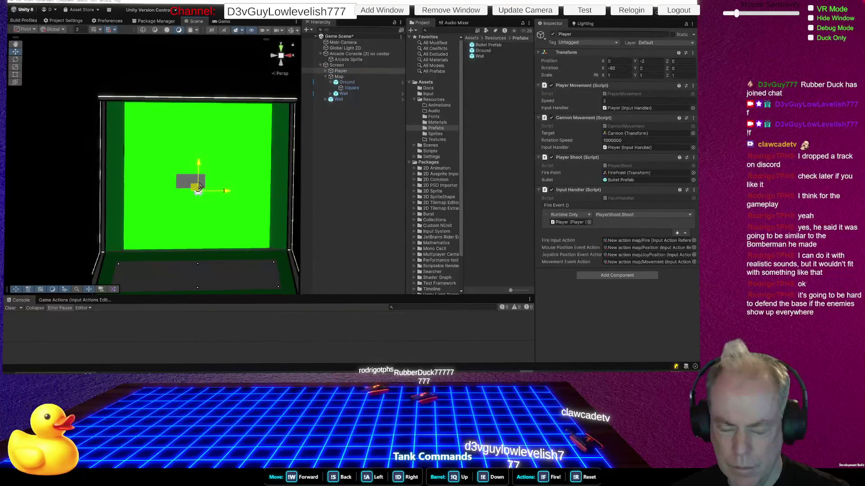
pyautogui.click(341, 78)
pyautogui.click(352, 83)
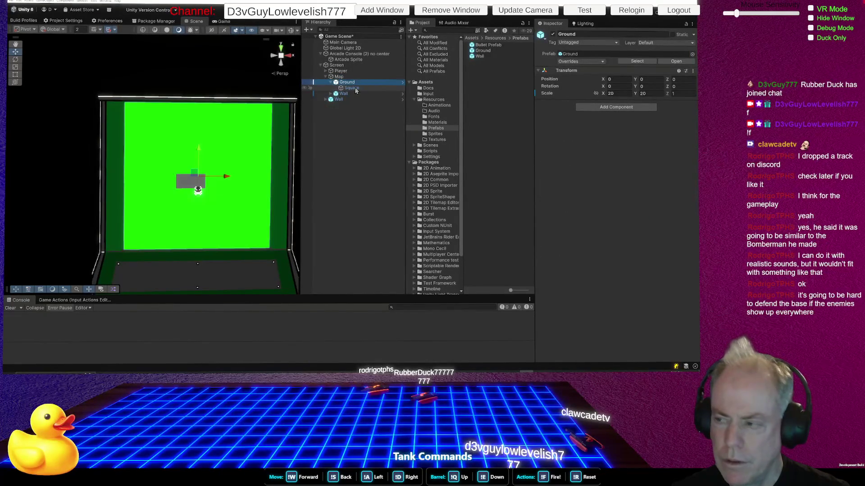
# Nudge Ground's Square slightly right and snap the first Wall back to the origin
pyautogui.click(355, 88)
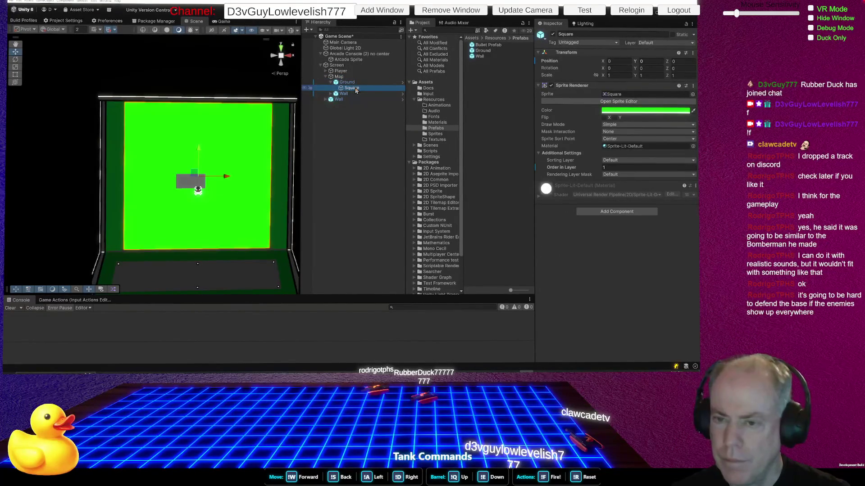
pyautogui.moveTo(199, 178)
pyautogui.mouseDown()
pyautogui.moveTo(214, 179)
pyautogui.moveTo(200, 178)
pyautogui.mouseUp()
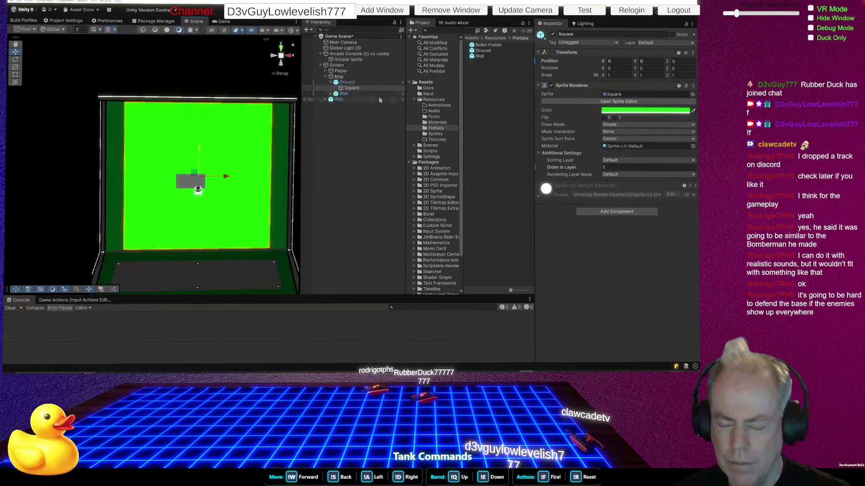
pyautogui.click(330, 94)
pyautogui.click(344, 94)
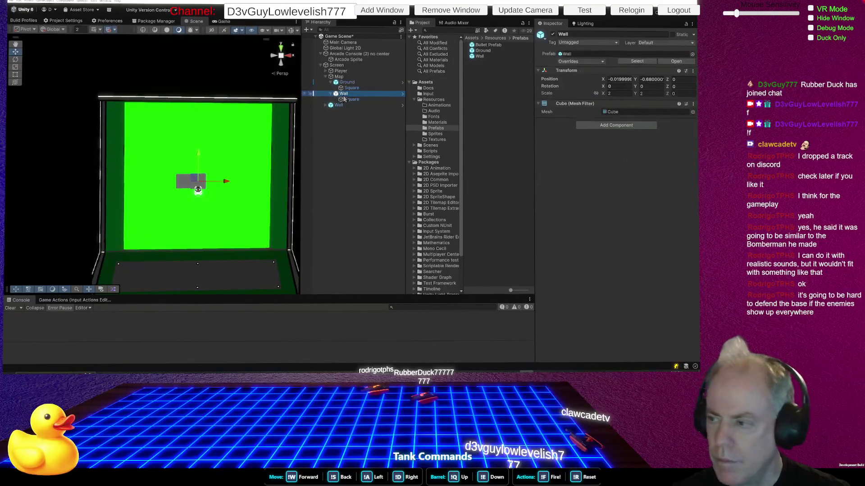
pyautogui.moveTo(195, 184); pyautogui.dragTo(197, 180)
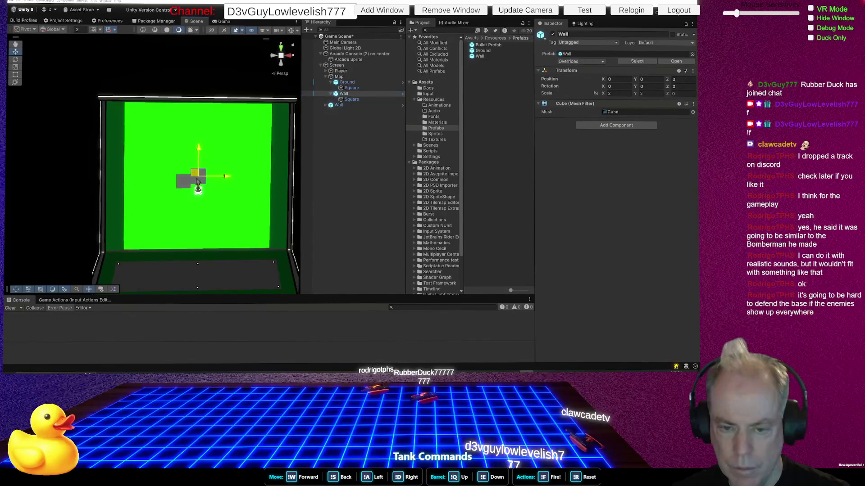
# Move the second Wall left to X -2 and nest it under Map beside Ground
pyautogui.click(181, 188)
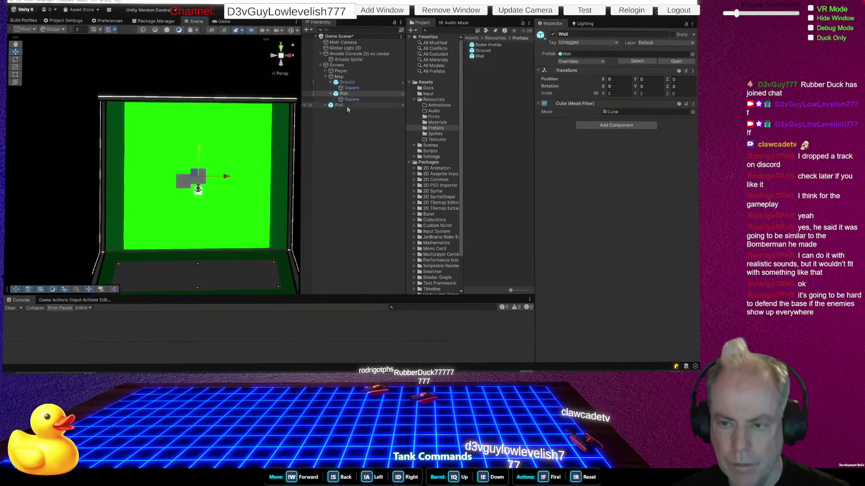
pyautogui.moveTo(193, 181); pyautogui.dragTo(174, 180)
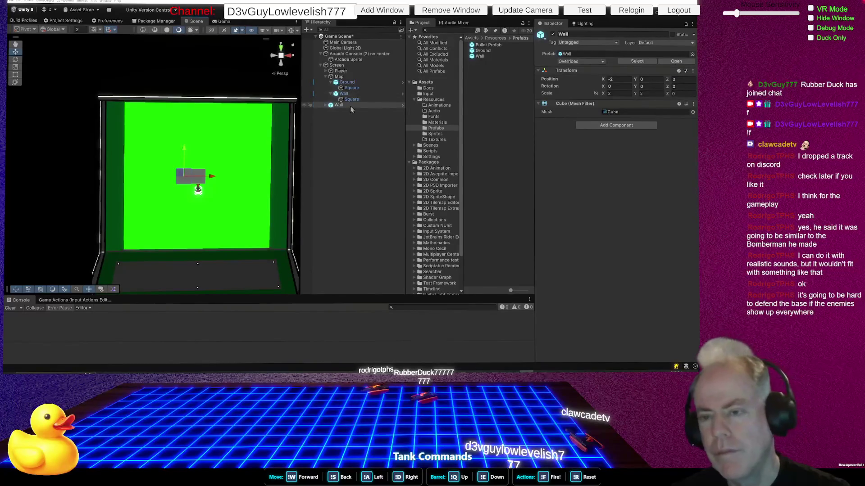
pyautogui.moveTo(340, 107); pyautogui.dragTo(341, 105)
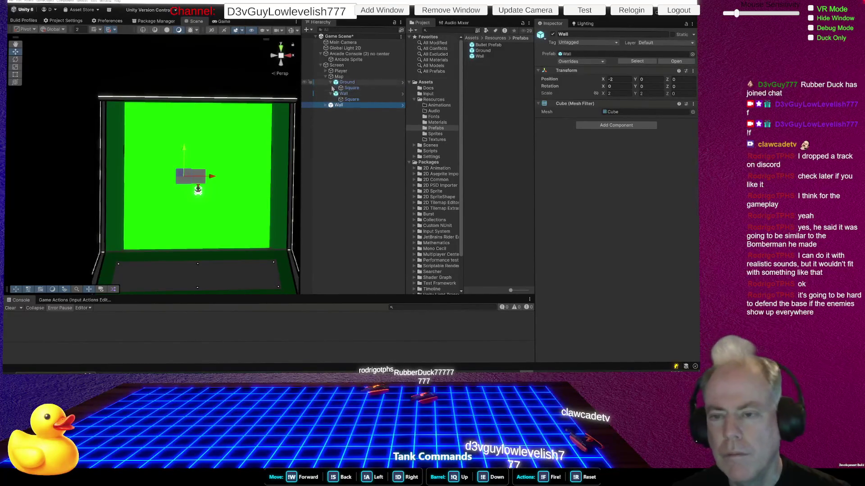
pyautogui.click(331, 83)
pyautogui.click(331, 87)
pyautogui.moveTo(335, 97); pyautogui.dragTo(340, 95)
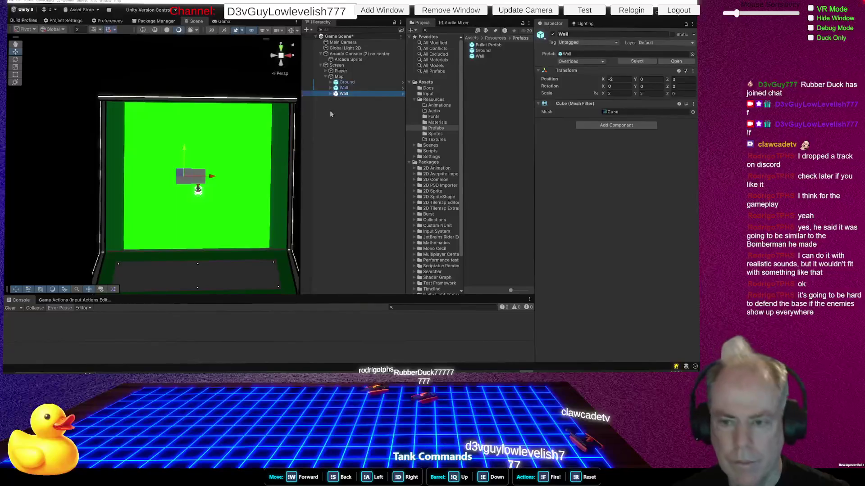
pyautogui.click(182, 172)
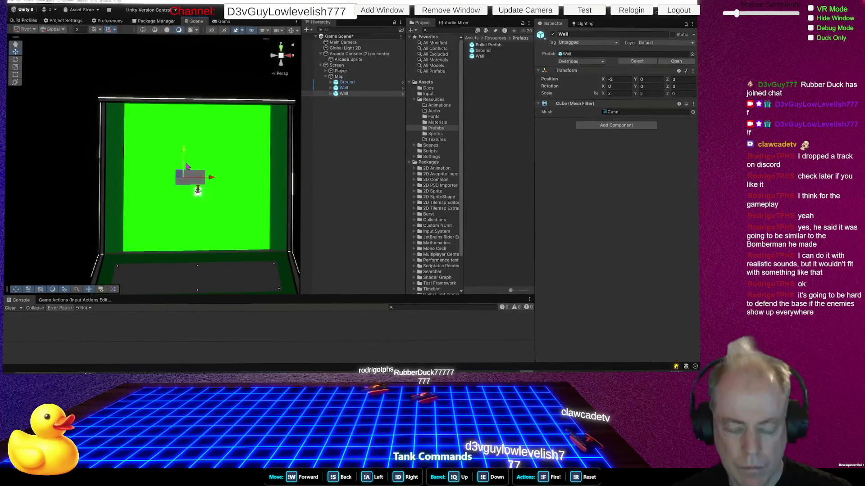
# Move the Wall down to Y -2 and duplicate it as Wall (1), also placed at Y -2
pyautogui.moveTo(184, 164); pyautogui.dragTo(187, 158)
pyautogui.hotkey('ctrl', 'z')
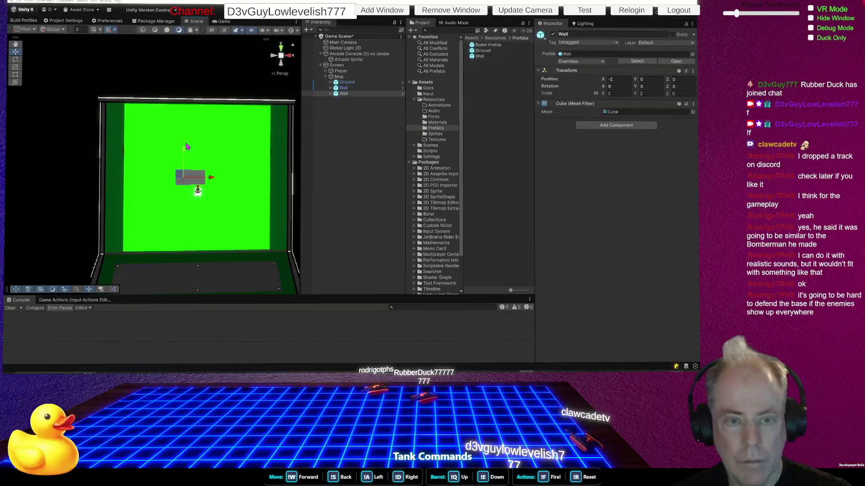
pyautogui.moveTo(184, 164)
pyautogui.mouseDown()
pyautogui.moveTo(185, 177)
pyautogui.moveTo(184, 151)
pyautogui.mouseUp()
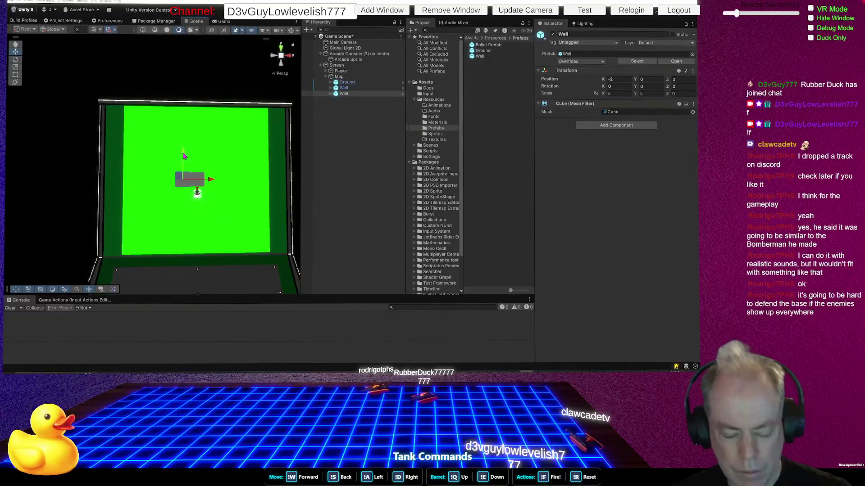
pyautogui.hotkey('ctrl', 'd')
pyautogui.moveTo(183, 162); pyautogui.dragTo(184, 177)
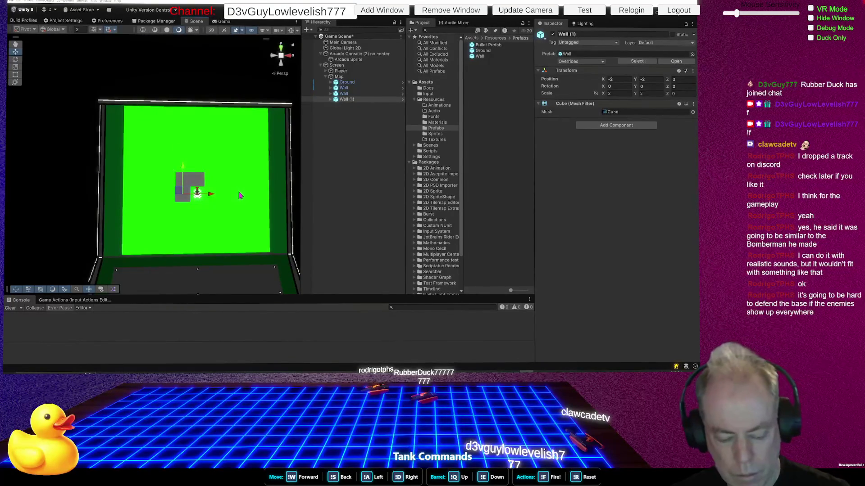
# Keep duplicating walls up to Wall (6), shifting copies right to X 0 and X 2
pyautogui.hotkey('ctrl', 'd')
pyautogui.moveTo(211, 194); pyautogui.dragTo(227, 197)
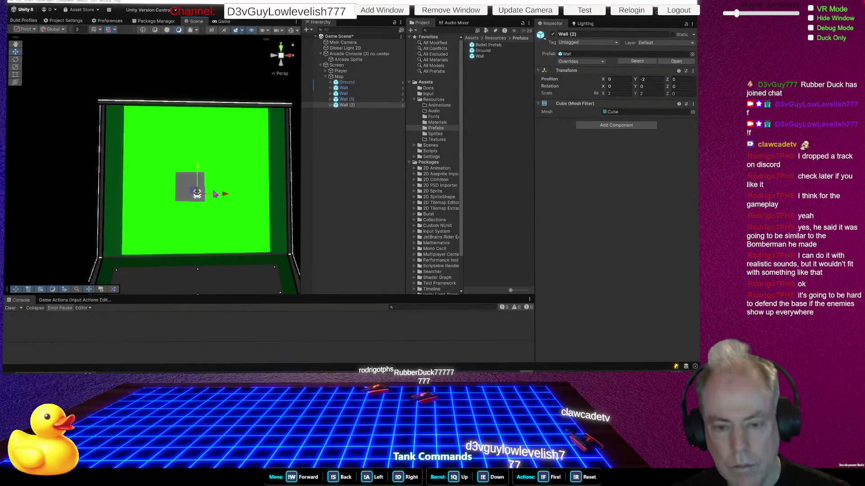
pyautogui.hotkey('ctrl', 'd')
pyautogui.moveTo(225, 194)
pyautogui.mouseDown()
pyautogui.moveTo(239, 195)
pyautogui.moveTo(212, 168)
pyautogui.moveTo(213, 200)
pyautogui.mouseUp()
pyautogui.hotkey('ctrl', 'd')
pyautogui.hotkey('ctrl', 'd')
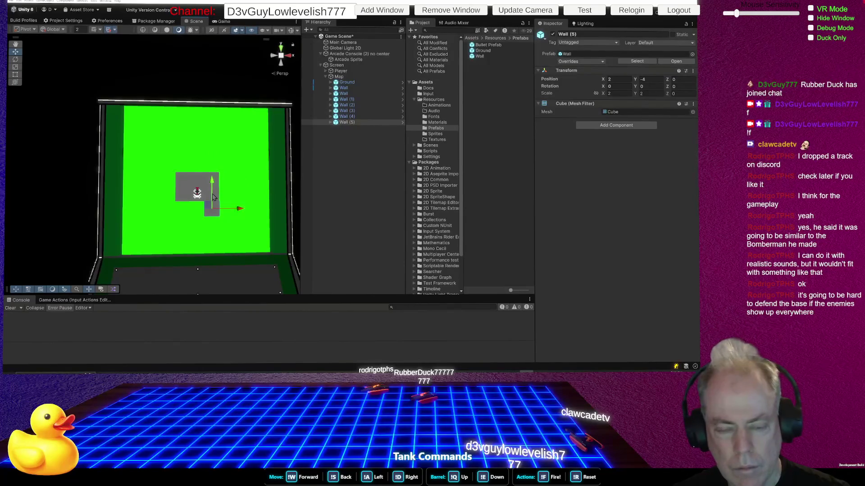
pyautogui.hotkey('ctrl', 'd')
pyautogui.click(220, 209)
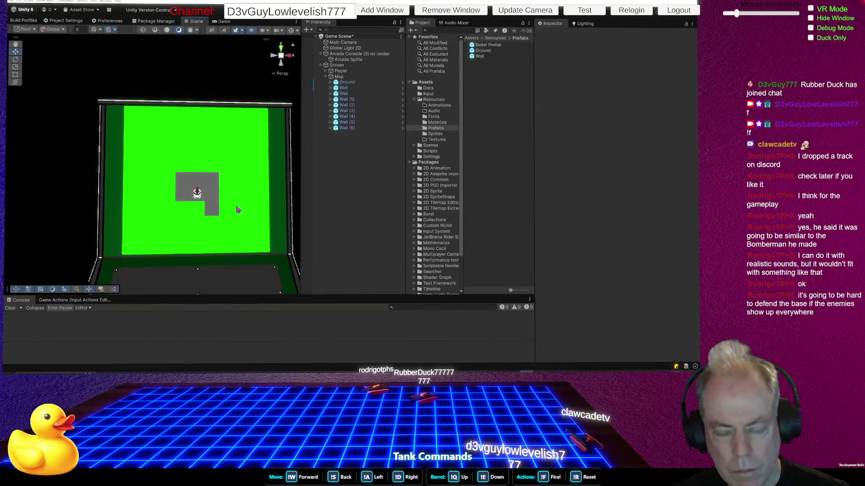
# Duplicate Wall (6) as Wall (7) and move Wall (6) to X -4, Y -2
pyautogui.click(217, 213)
pyautogui.moveTo(231, 210); pyautogui.dragTo(203, 211)
pyautogui.hotkey('ctrl', 'd')
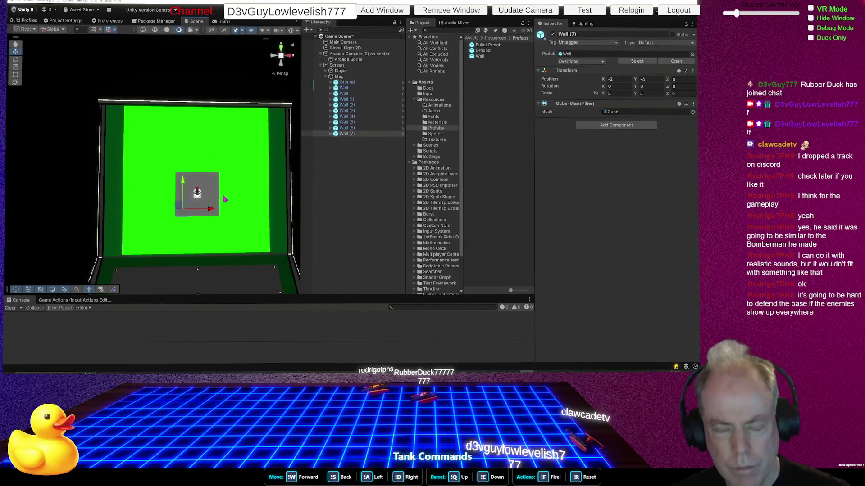
pyautogui.click(196, 207)
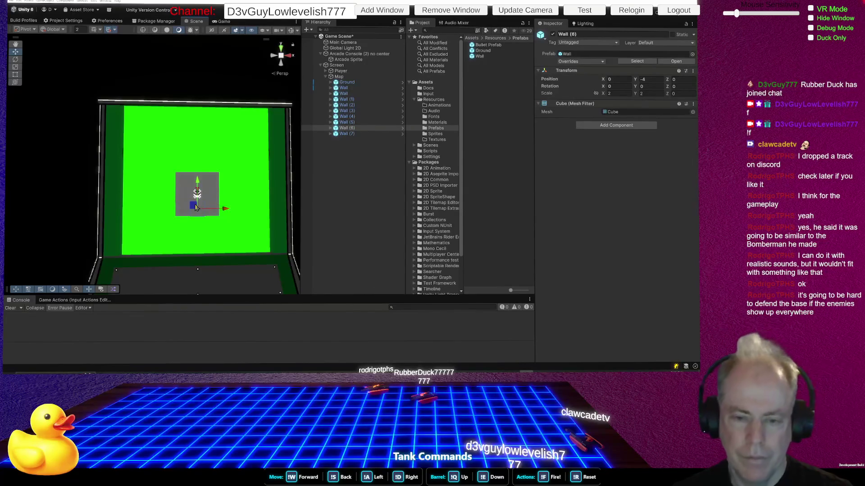
pyautogui.moveTo(193, 207); pyautogui.dragTo(181, 189)
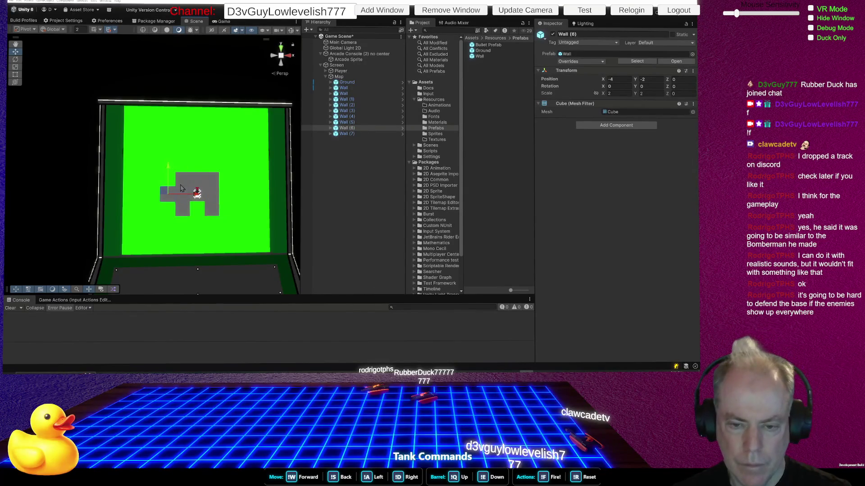
# Move Wall (2) left to X -4, then switch to the itch.io jam page
pyautogui.click(204, 195)
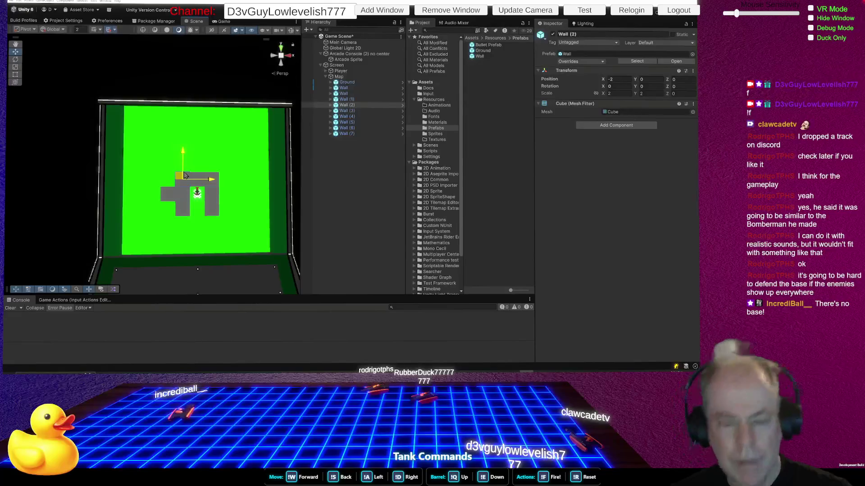
pyautogui.moveTo(174, 176); pyautogui.dragTo(160, 177)
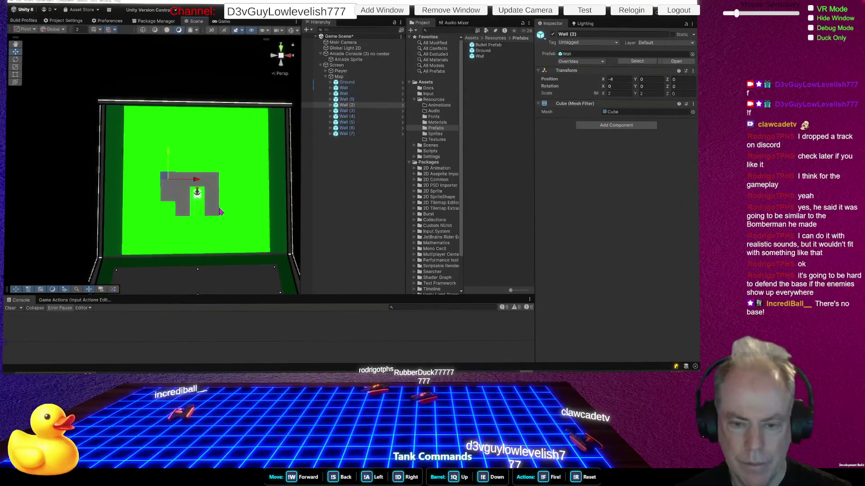
pyautogui.moveTo(259, 232)
pyautogui.mouseDown()
pyautogui.moveTo(269, 245)
pyautogui.moveTo(259, 234)
pyautogui.mouseUp()
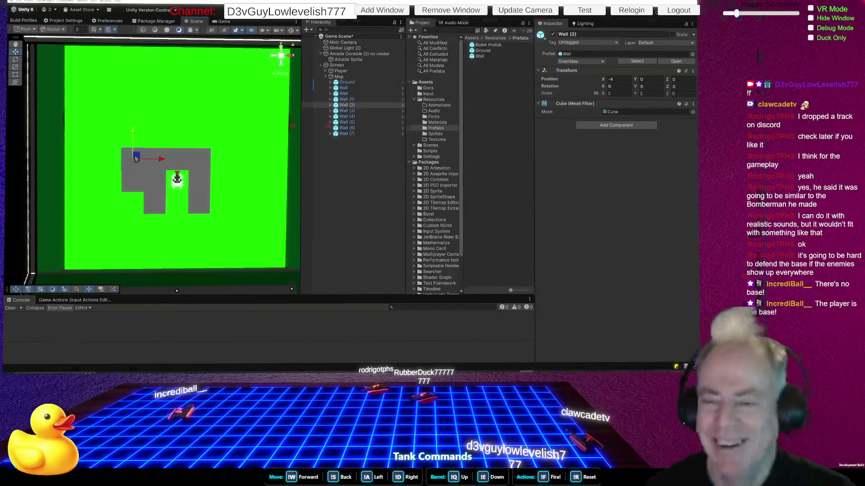
pyautogui.hotkey('alt', 'Tab')
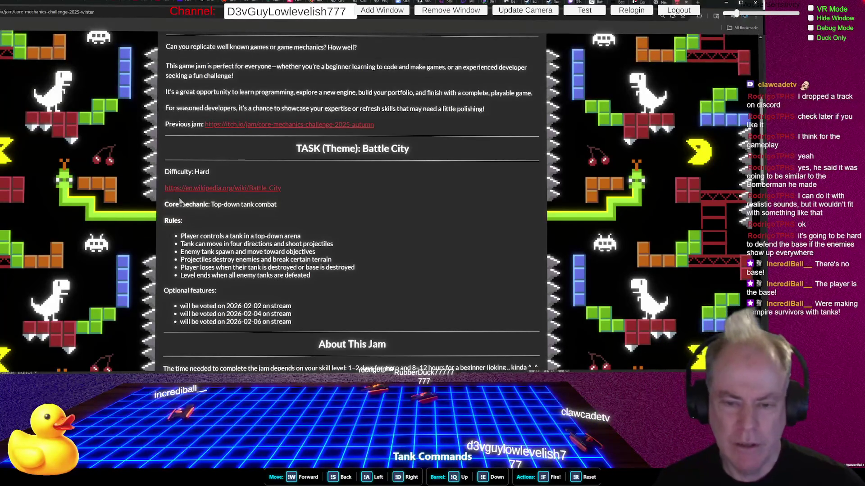
# Highlight the 'Core mechanic: Top-down tank combat' line, then go to the RetroGames Battle City tab
pyautogui.moveTo(165, 205); pyautogui.dragTo(279, 206)
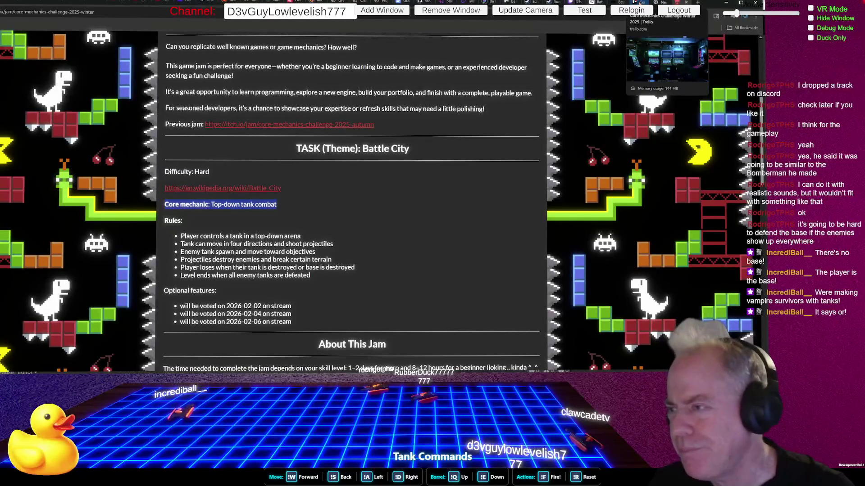
pyautogui.click(640, 3)
pyautogui.click(618, 2)
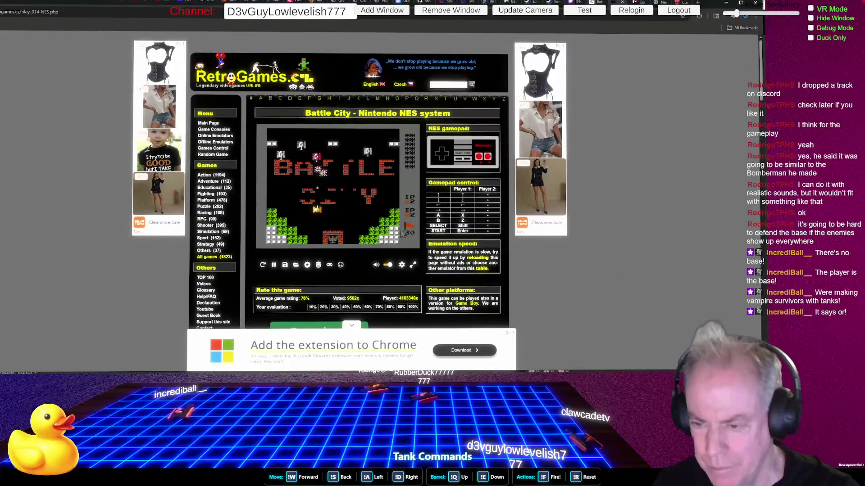
# Start Battle City stage 1 in fullscreen, pausing and resuming it once
pyautogui.click(412, 267)
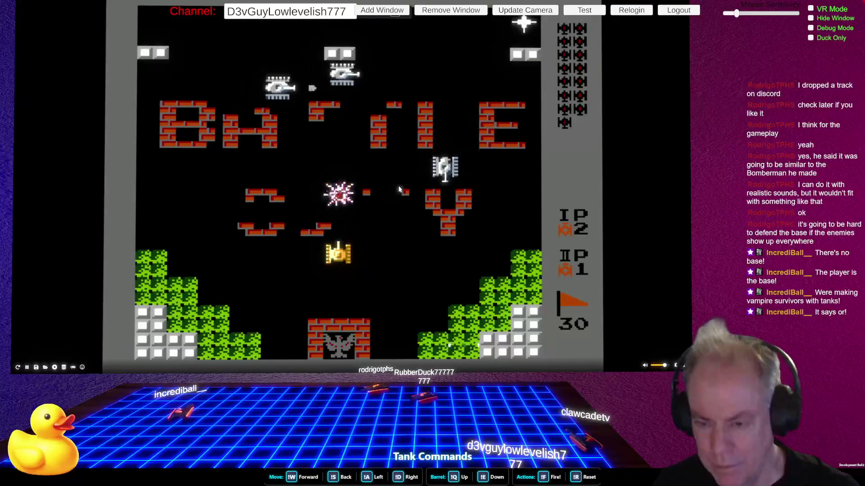
pyautogui.press('Escape')
pyautogui.press('Return')
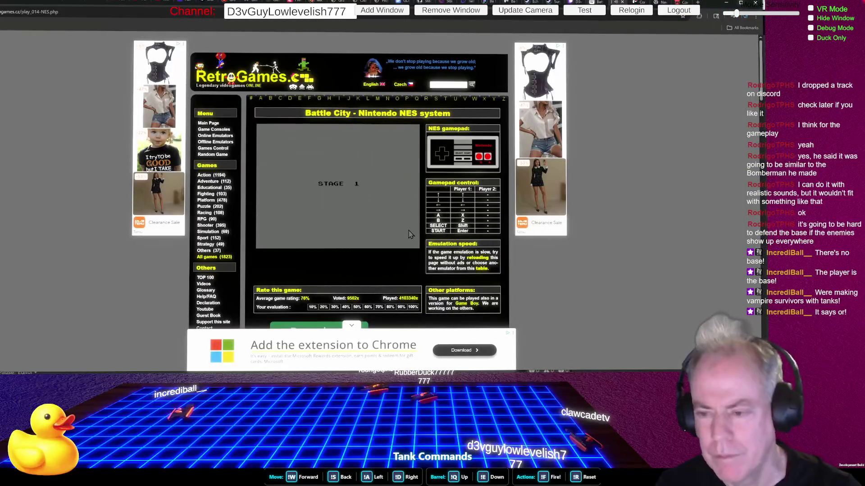
pyautogui.doubleClick(400, 194)
pyautogui.moveTo(399, 189)
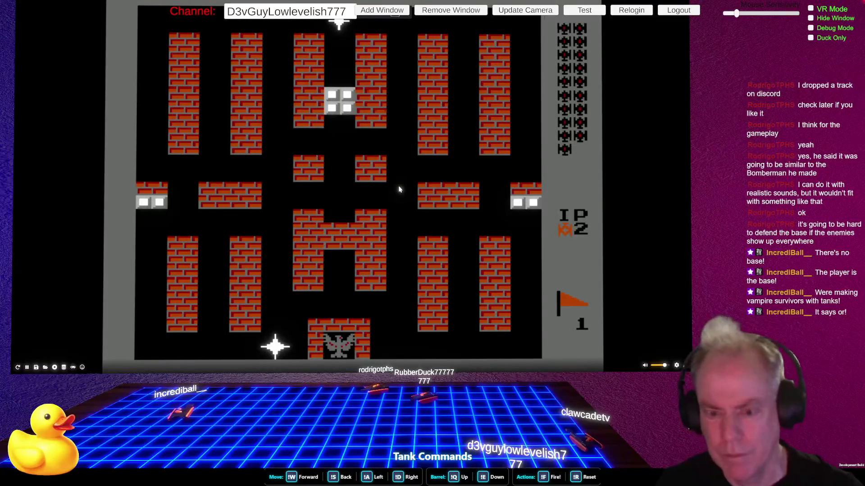
pyautogui.press('Return')
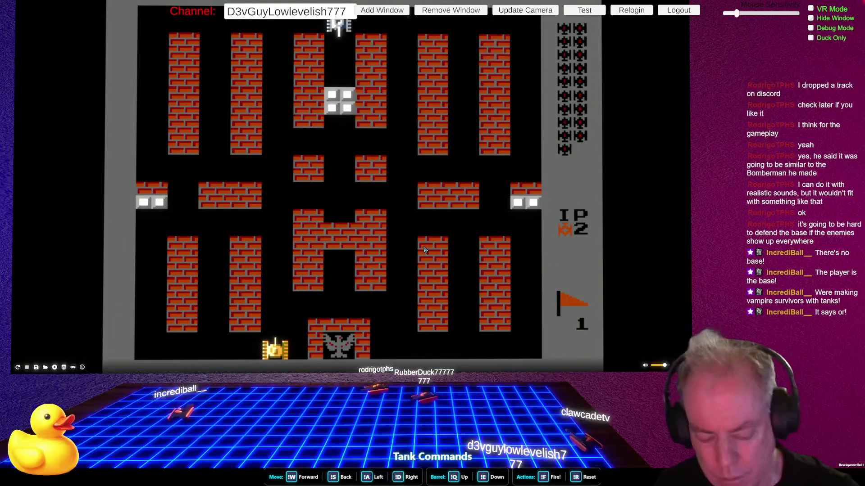
pyautogui.press('Return')
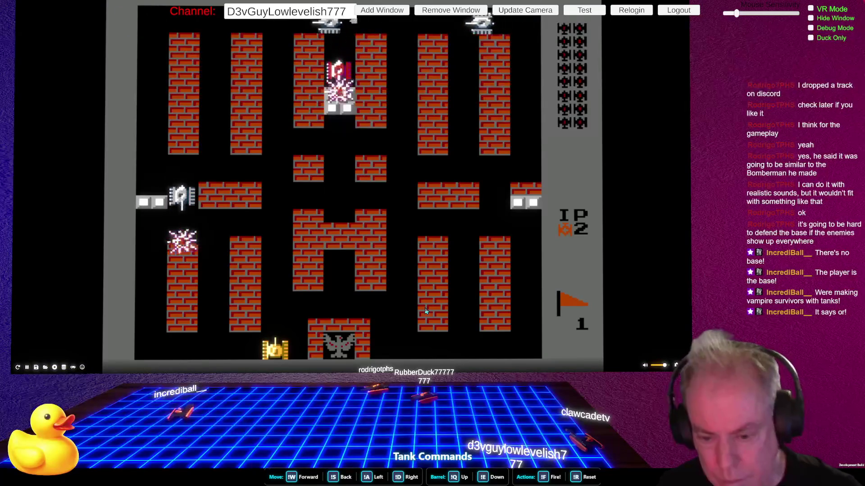
# Fire and drive the gold tank around the brick maze until Game Over
pyautogui.press('space')
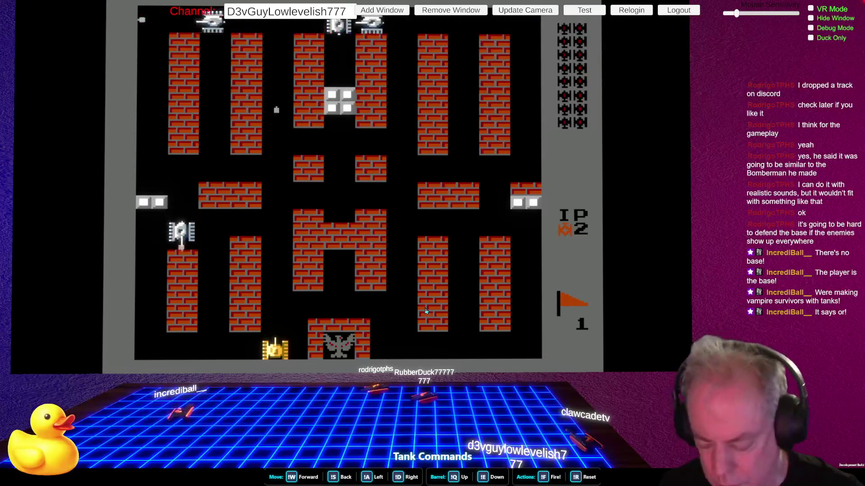
pyautogui.press('Up')
pyautogui.press('Right')
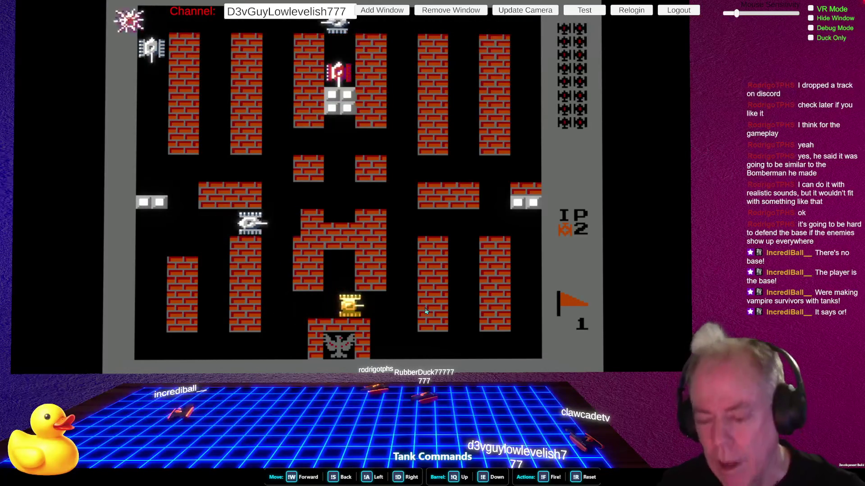
pyautogui.press('Down')
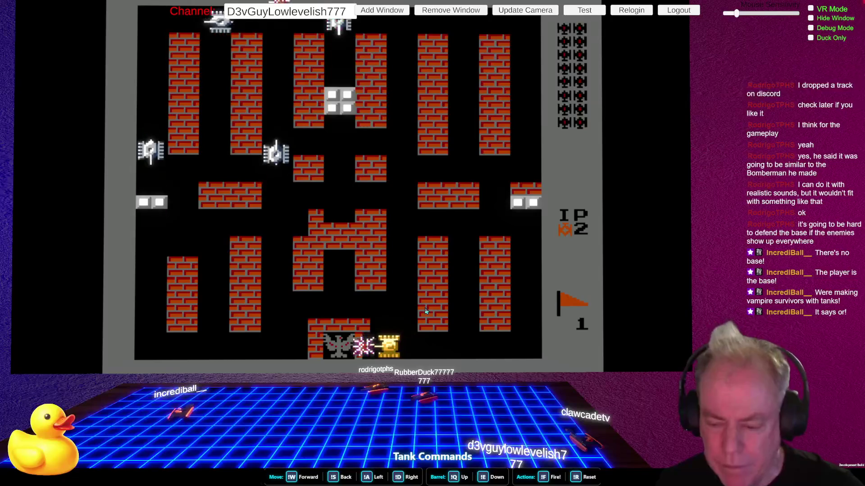
pyautogui.press('Right')
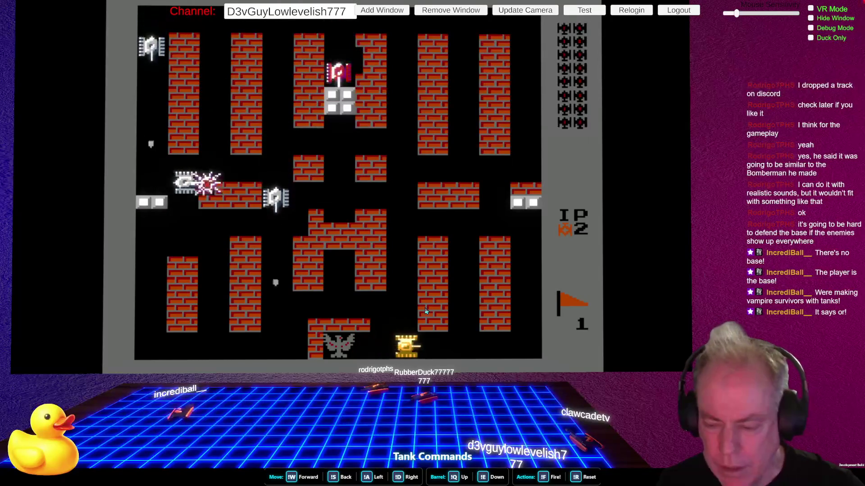
pyautogui.press('Left')
pyautogui.press('Right')
pyautogui.press('Left')
pyautogui.press('Up')
pyautogui.press('Left')
pyautogui.press('Right')
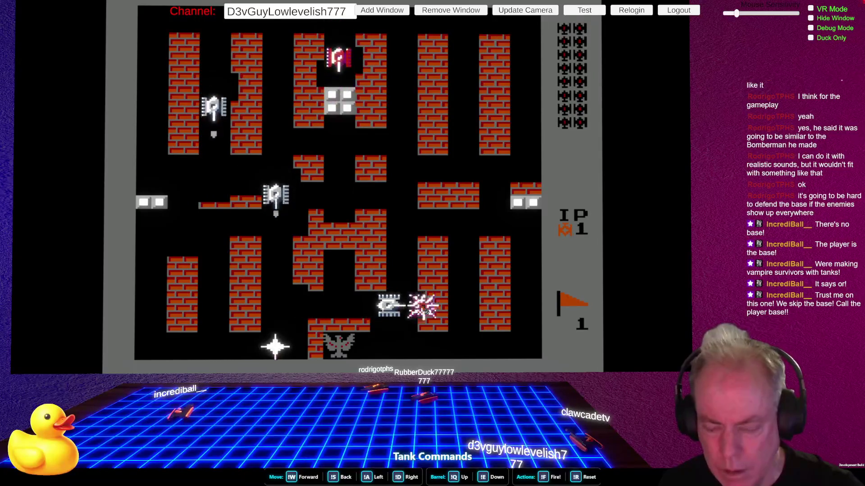
pyautogui.press('Up')
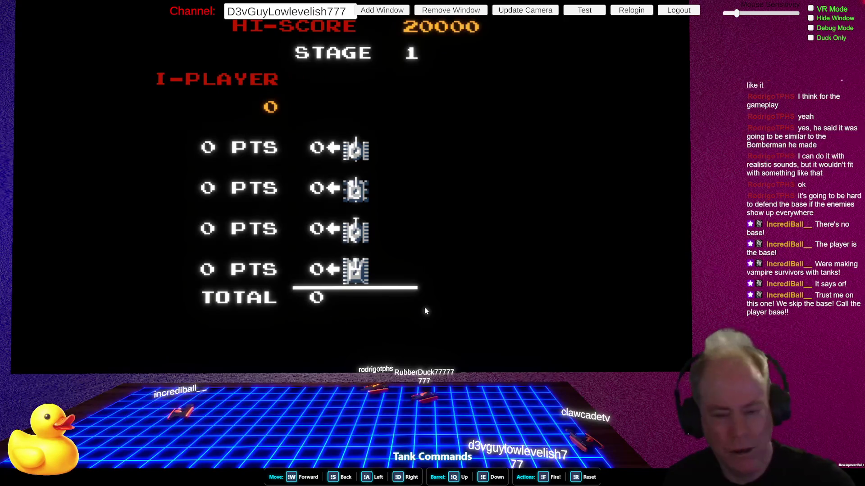
# Exit fullscreen on RetroGames, switch to Unity, then over to the itch.io jam page
pyautogui.press('Escape')
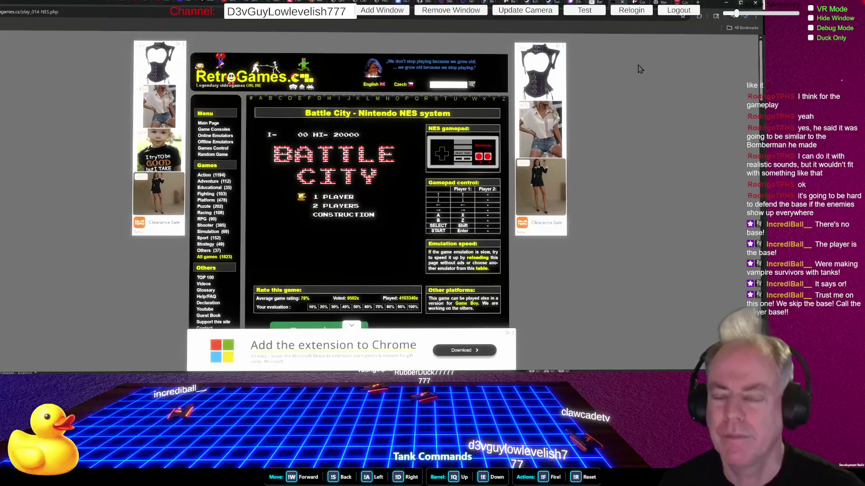
pyautogui.hotkey('alt', 'Tab')
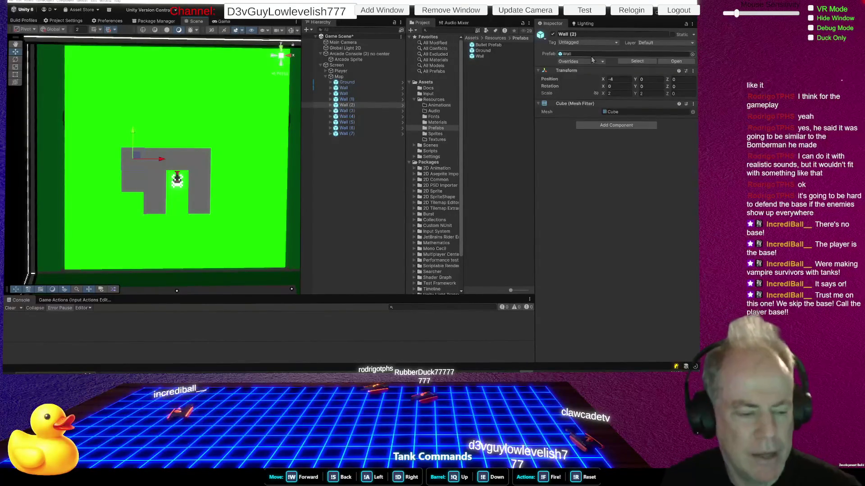
pyautogui.hotkey('alt', 'Tab')
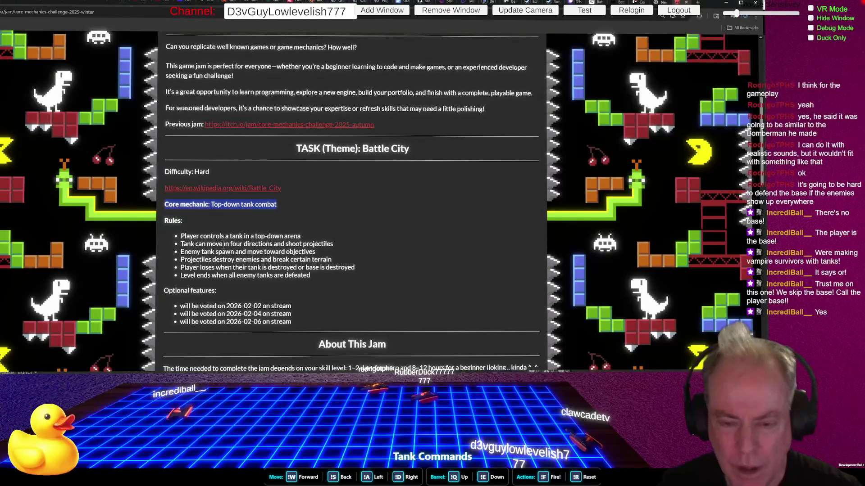
pyautogui.moveTo(180, 244); pyautogui.dragTo(350, 250)
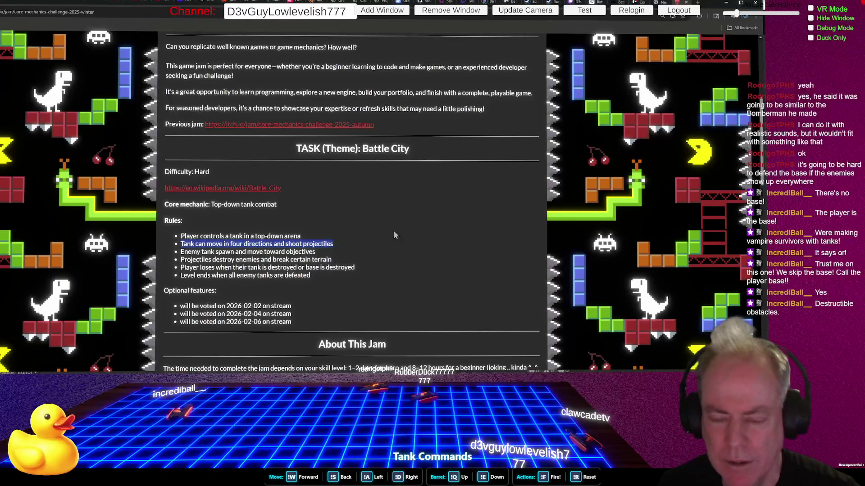
pyautogui.click(325, 245)
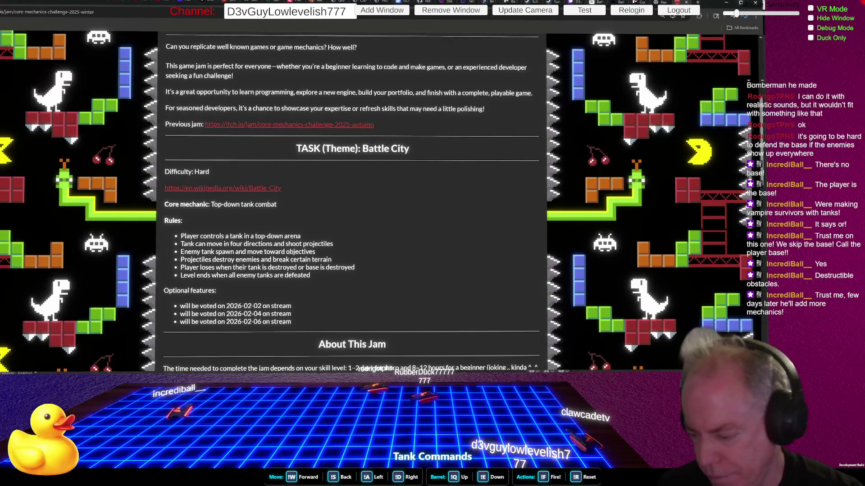
pyautogui.hotkey('alt', 'Tab')
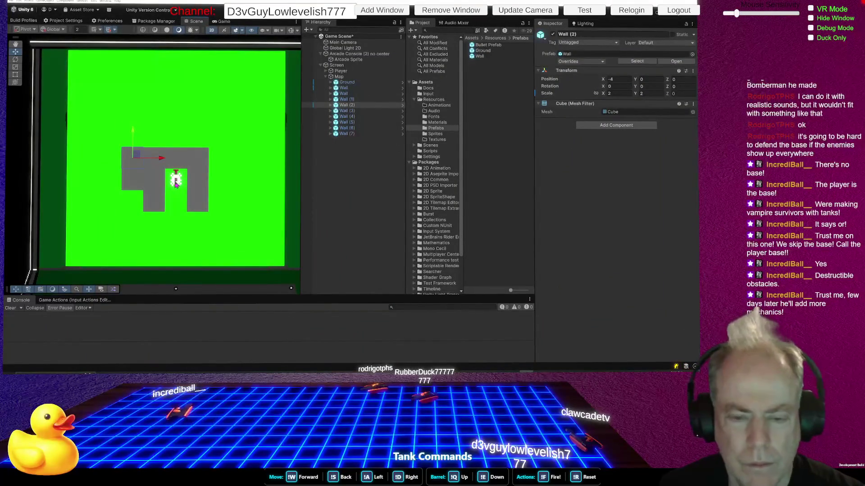
pyautogui.click(347, 105)
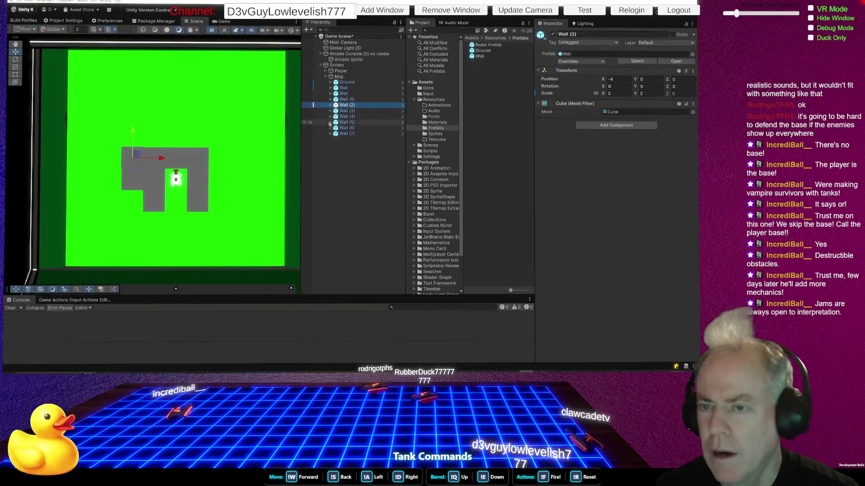
pyautogui.click(615, 126)
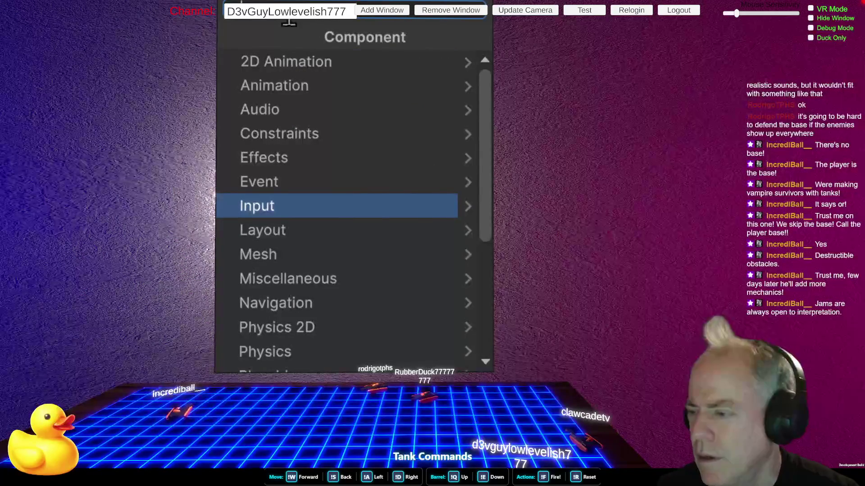
# Close the Add Component list without adding anything and open the Wall prefab in Prefab Mode
pyautogui.click(411, 113)
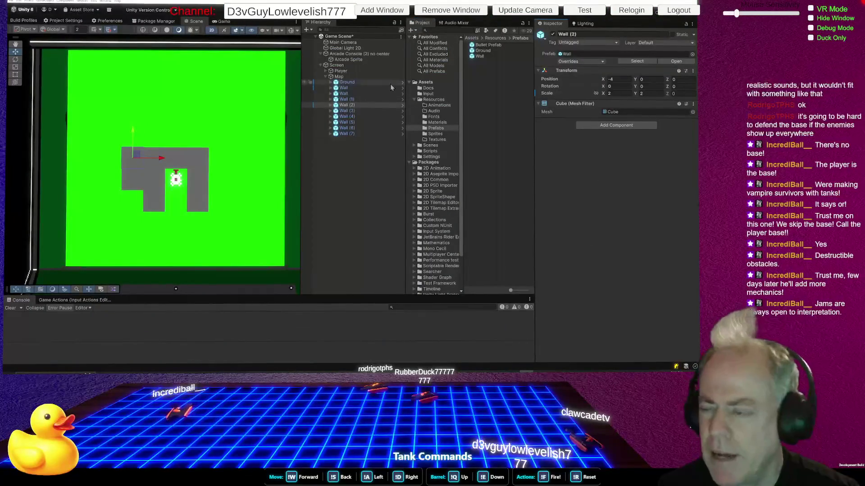
pyautogui.doubleClick(479, 56)
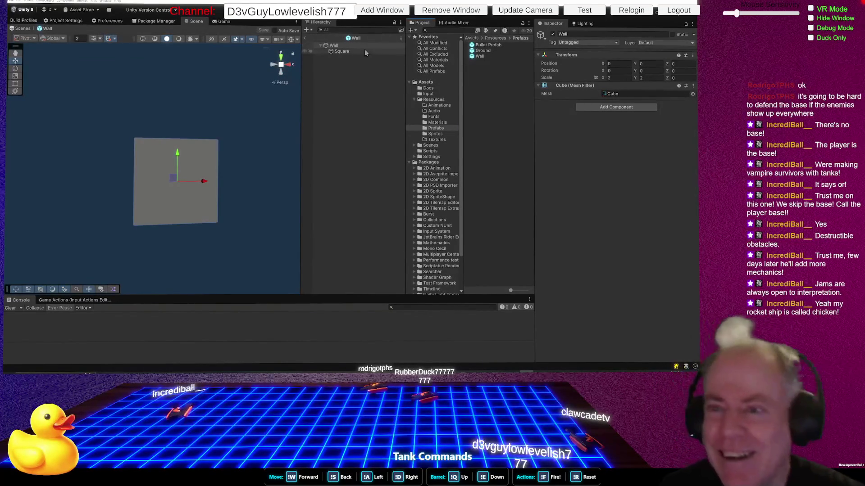
pyautogui.rightClick(336, 45)
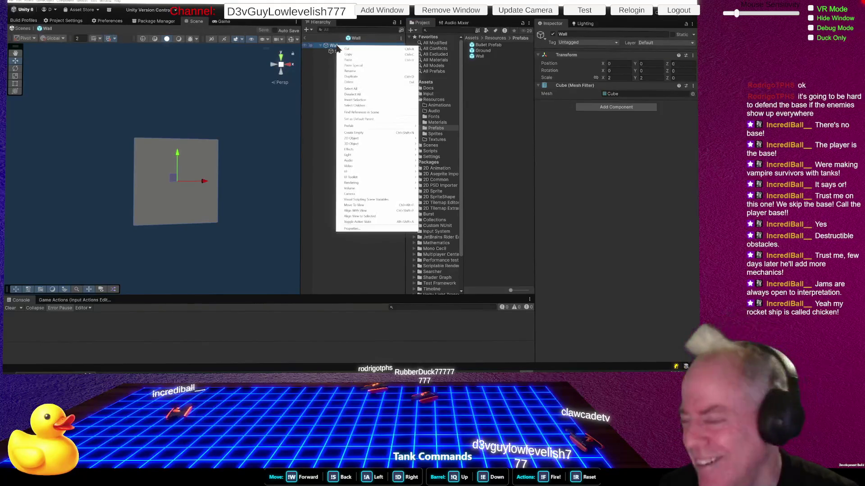
# Add a 2D Object > Physics > Dynamic Sprite child under the Wall prefab
pyautogui.moveTo(377, 140)
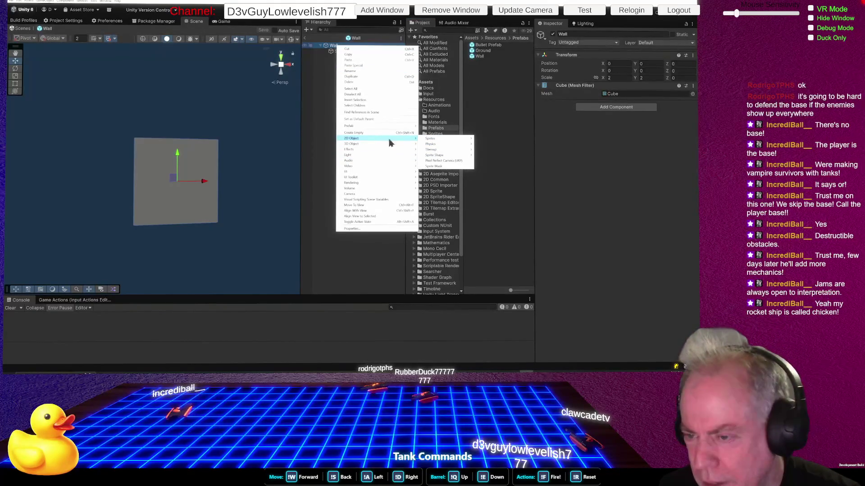
pyautogui.moveTo(430, 145)
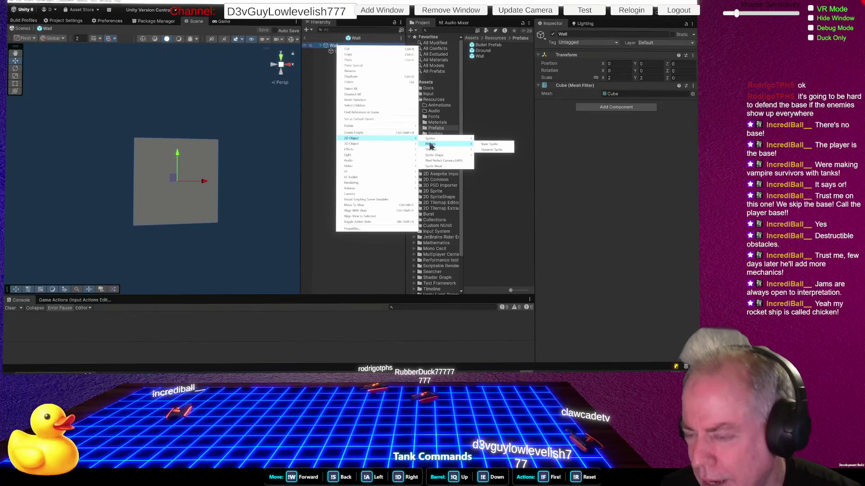
pyautogui.click(491, 150)
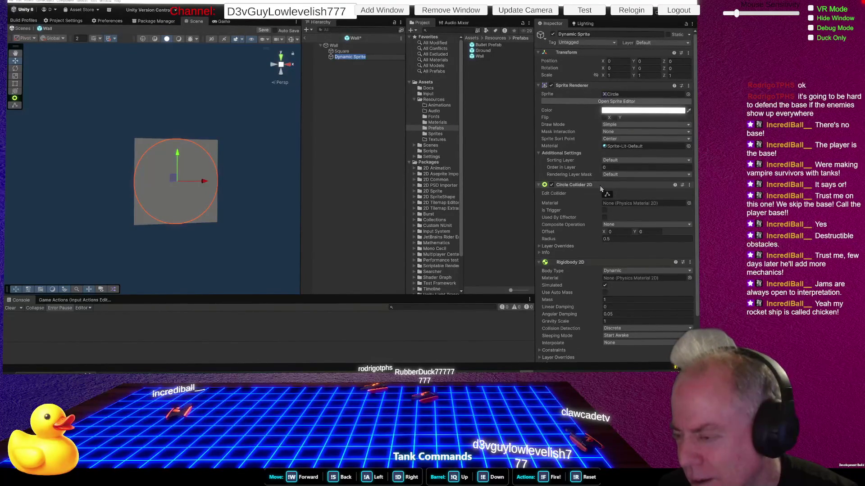
pyautogui.scroll(-1, 610, 185)
pyautogui.click(689, 165)
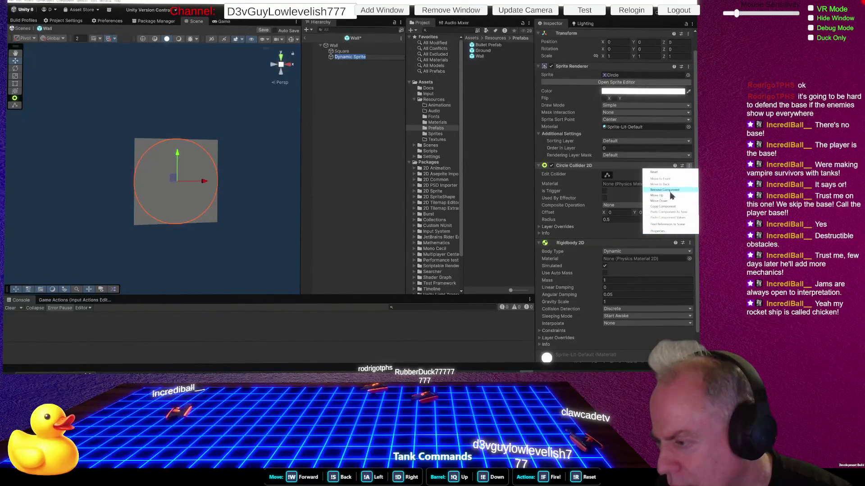
pyautogui.click(670, 231)
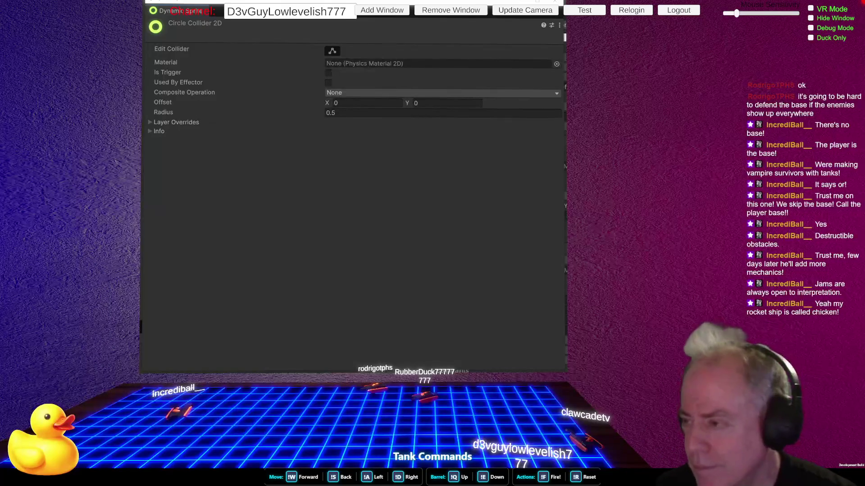
pyautogui.click(555, 2)
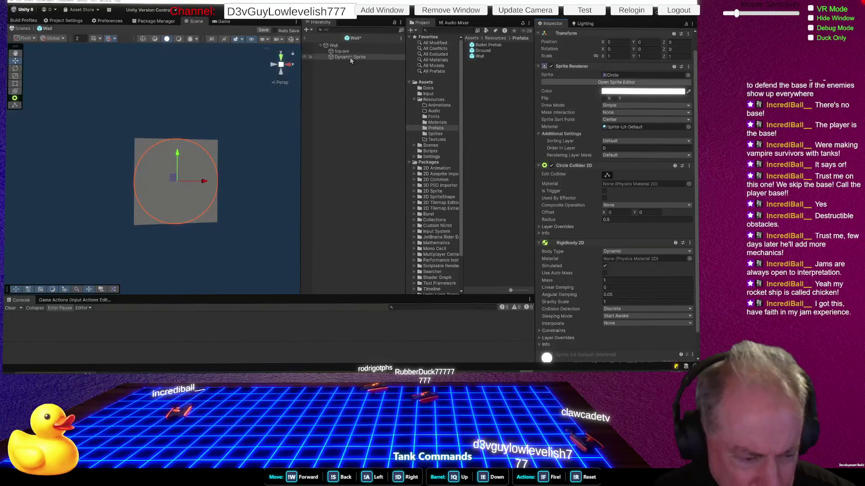
pyautogui.rightClick(351, 58)
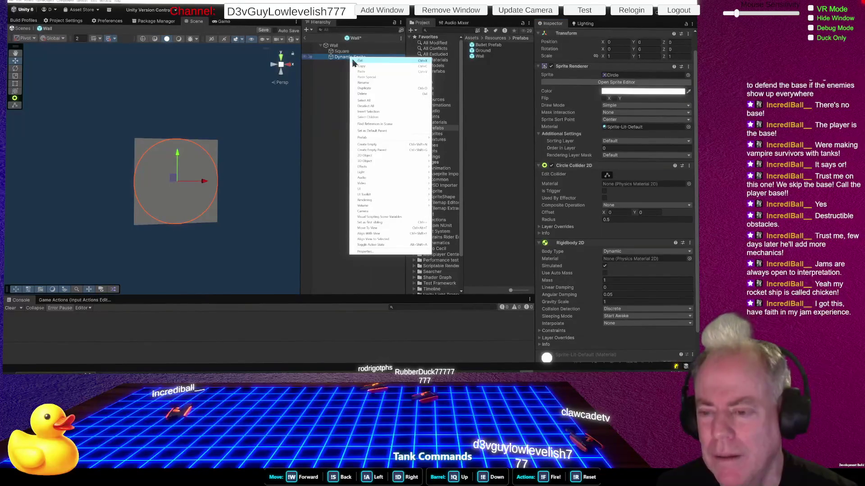
# Delete the Dynamic Sprite child from the Wall prefab and select the remaining Square
pyautogui.click(360, 62)
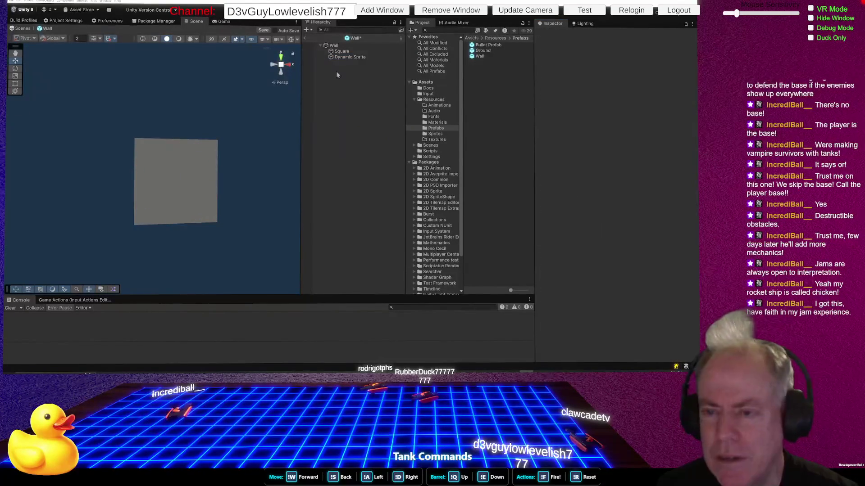
pyautogui.rightClick(346, 58)
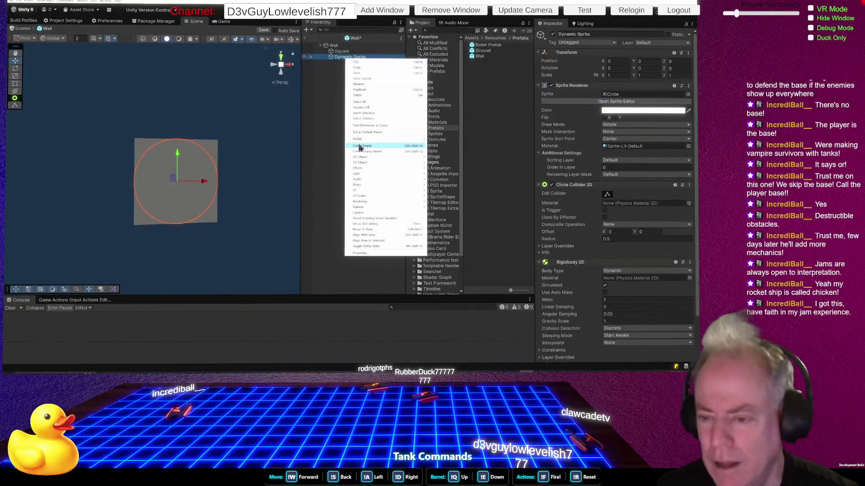
pyautogui.click(328, 127)
pyautogui.click(348, 59)
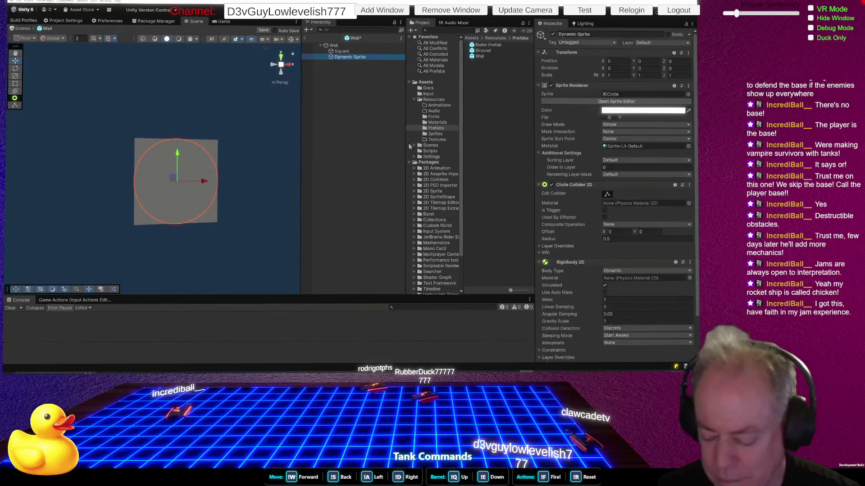
pyautogui.press('Delete')
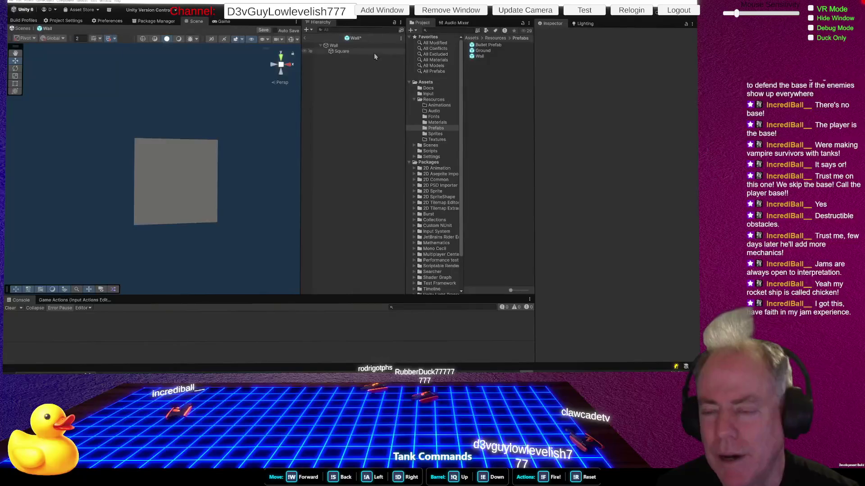
pyautogui.click(348, 52)
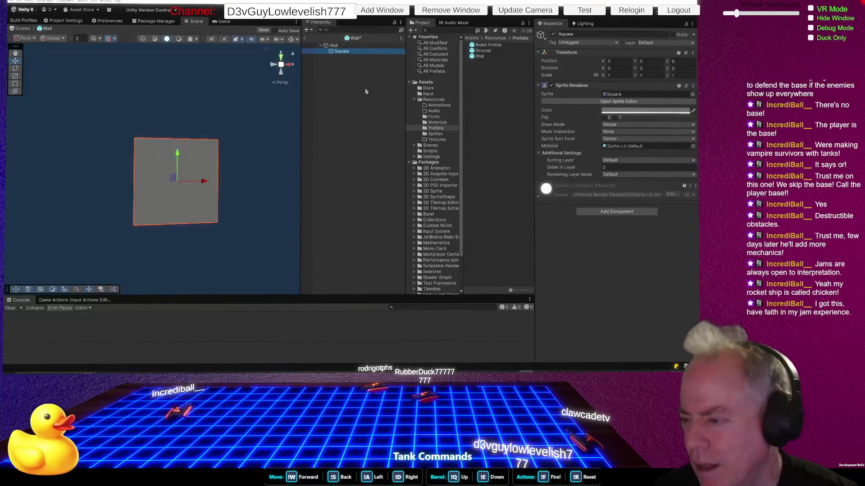
# Add a Closed Sprite Shape as a child of the Square object
pyautogui.rightClick(341, 52)
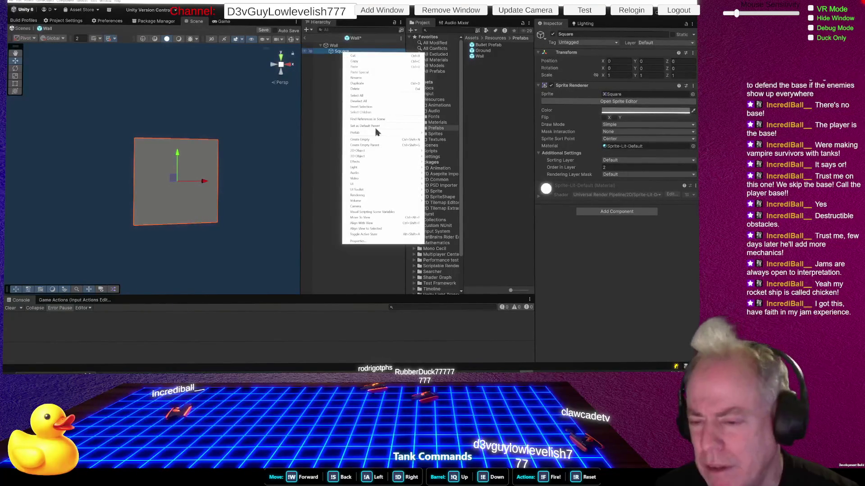
pyautogui.moveTo(386, 152)
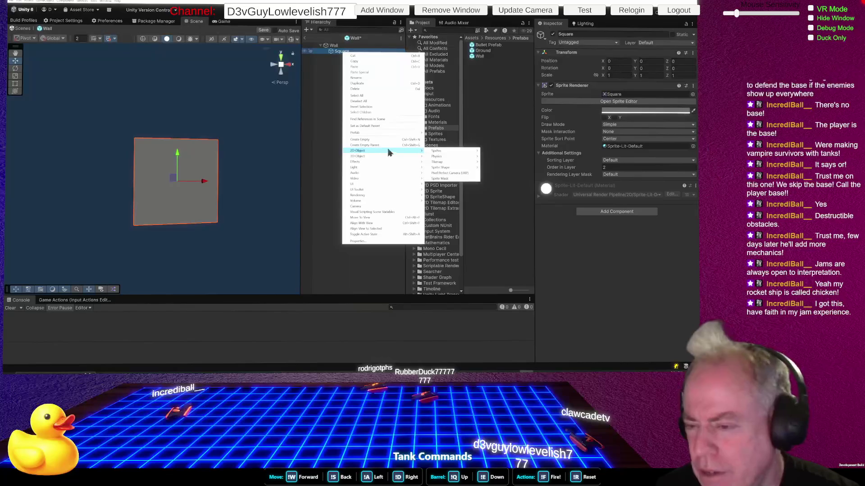
pyautogui.moveTo(440, 157)
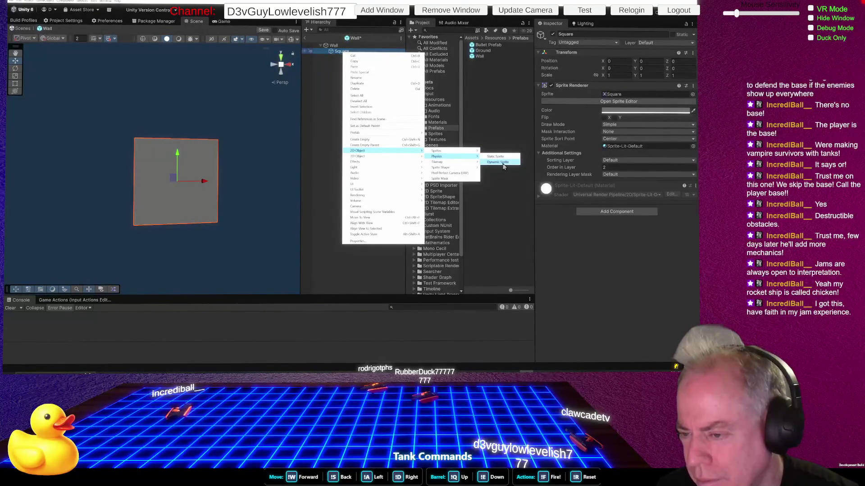
pyautogui.moveTo(462, 168)
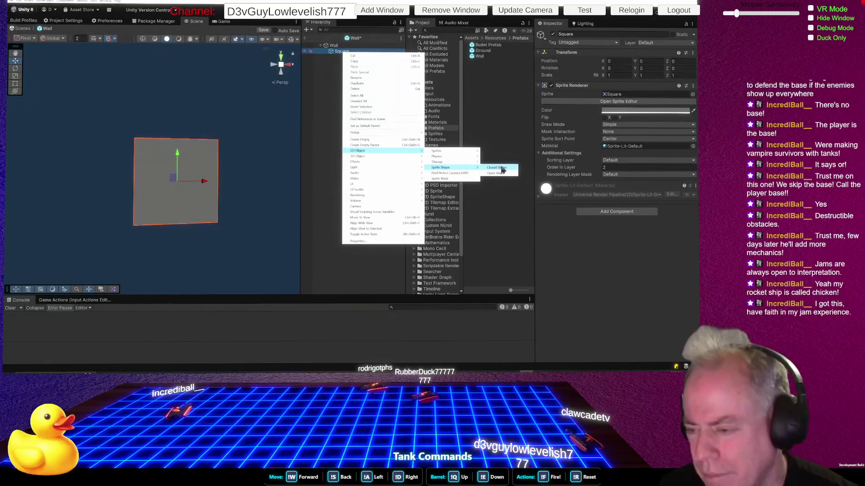
pyautogui.click(501, 168)
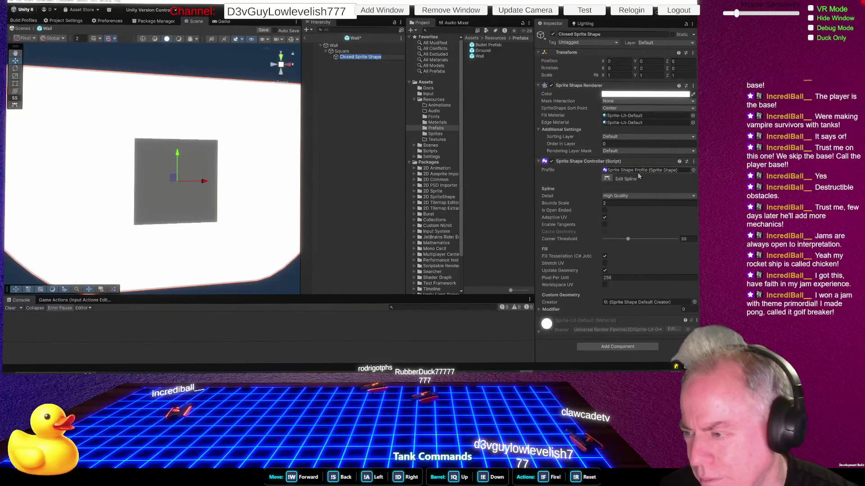
pyautogui.moveTo(576, 204)
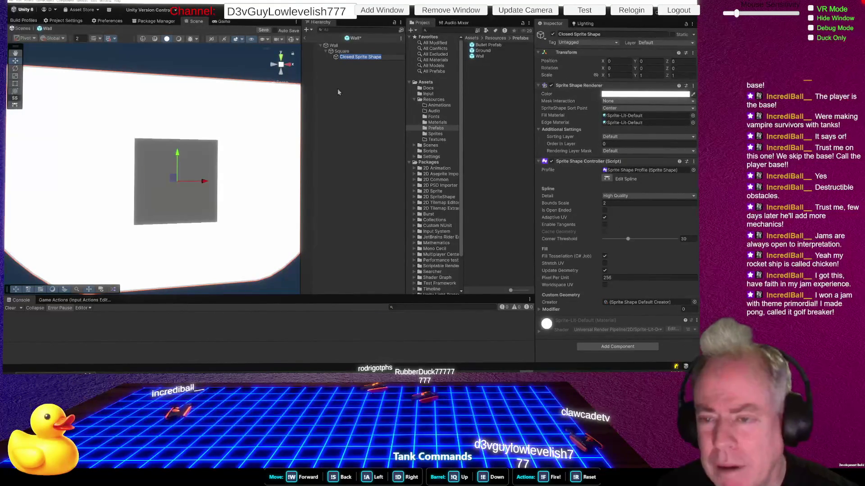
# Select the Closed Sprite Shape and delete it, leaving only Square under Wall
pyautogui.click(357, 81)
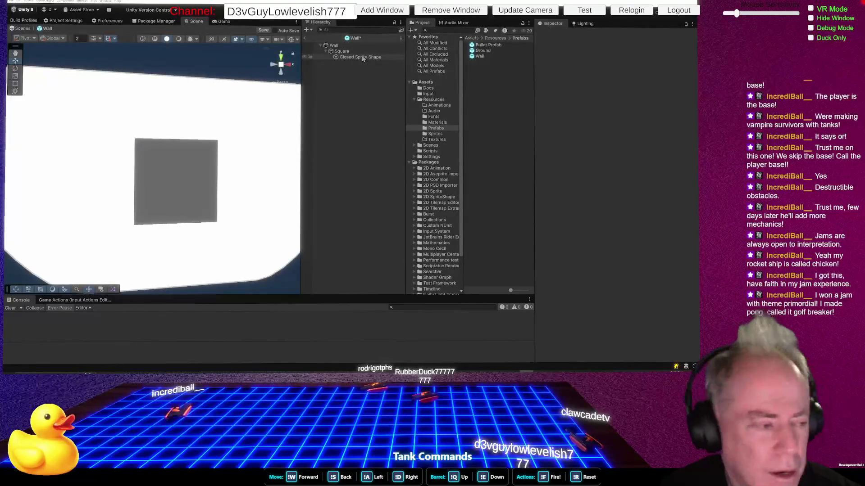
pyautogui.click(361, 58)
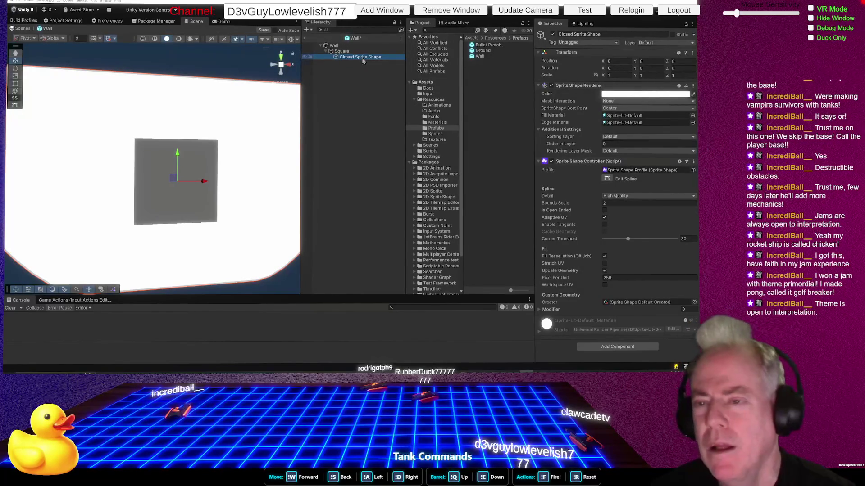
pyautogui.press('Delete')
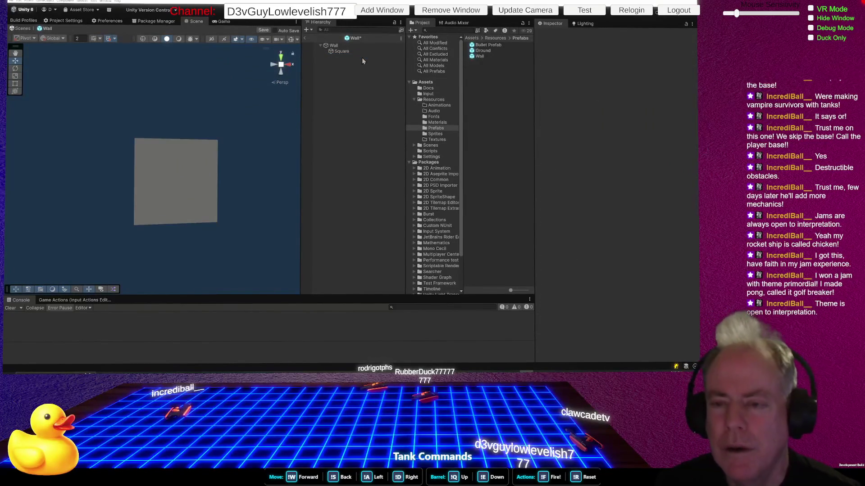
# Add a Box Collider 2D (size 1 by 1, zero offset) to Square by searching '2d co'
pyautogui.click(342, 51)
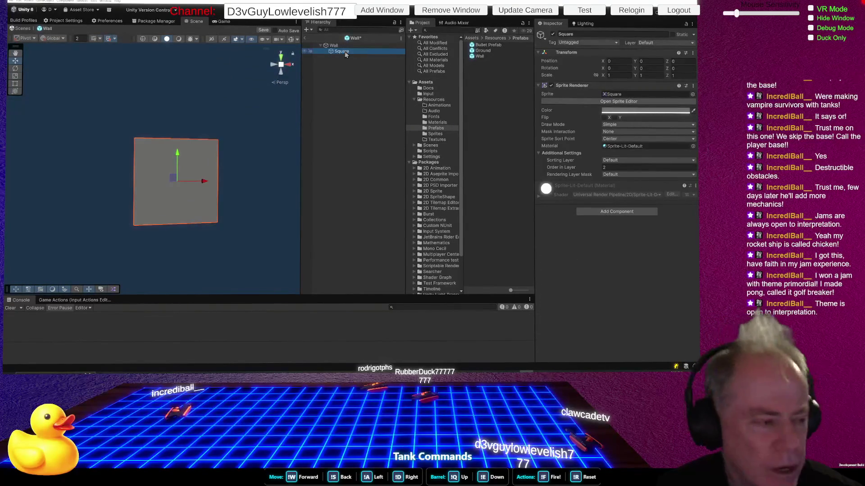
pyautogui.rightClick(346, 54)
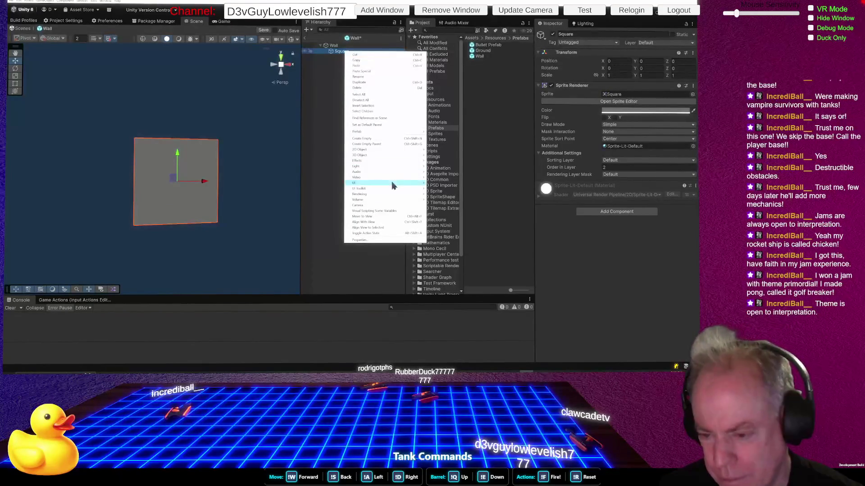
pyautogui.click(616, 212)
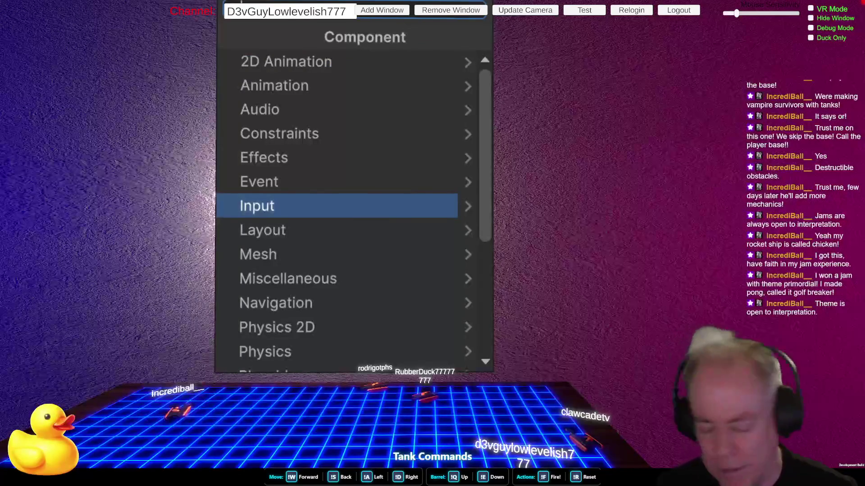
pyautogui.write('2d')
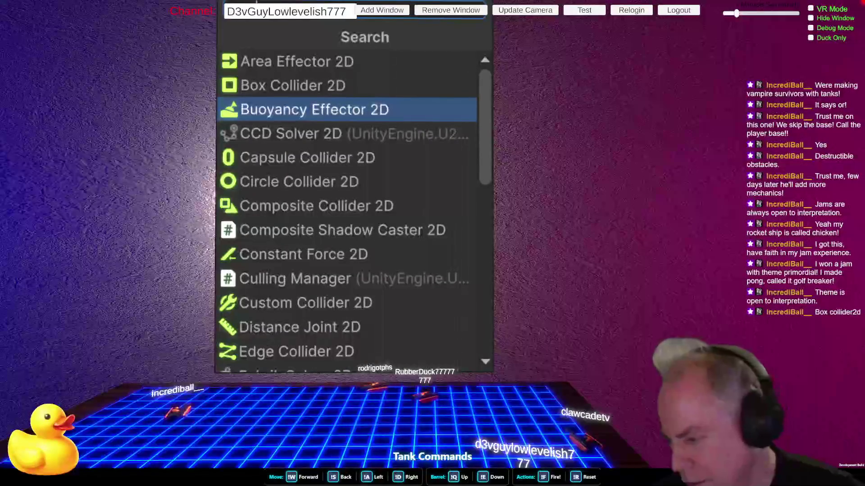
pyautogui.write(' co')
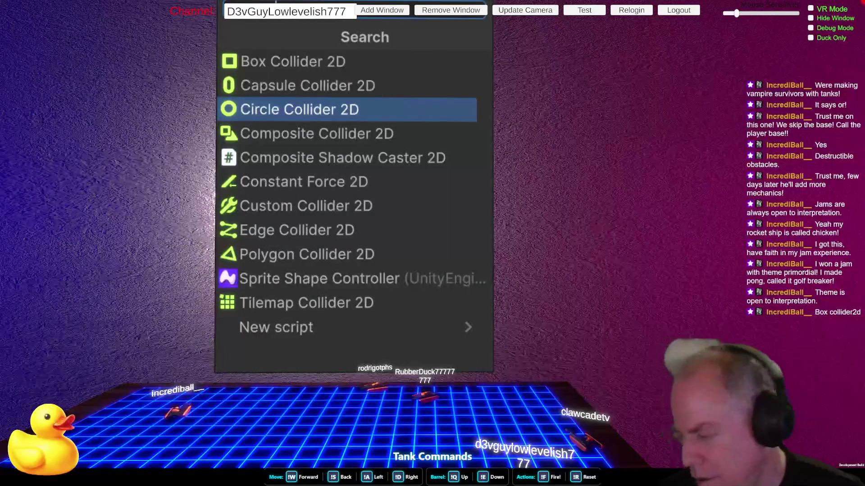
pyautogui.click(354, 63)
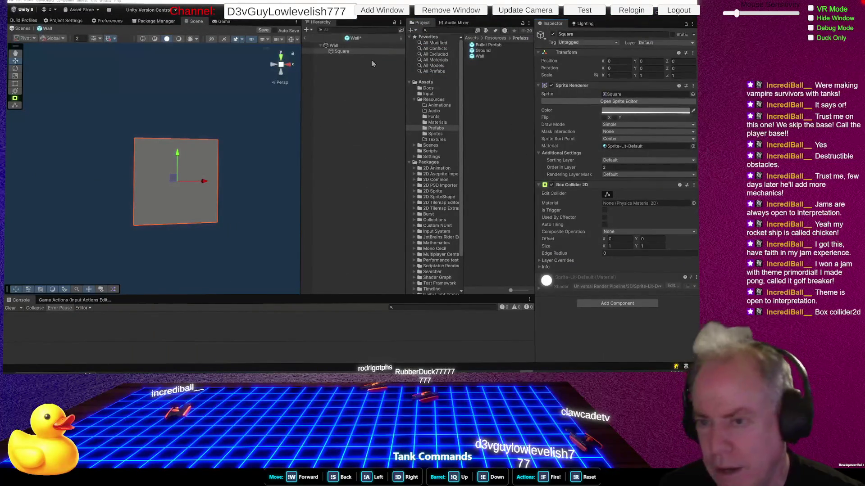
# Create a Physics Dynamic Sprite as a new child of Wall
pyautogui.rightClick(335, 47)
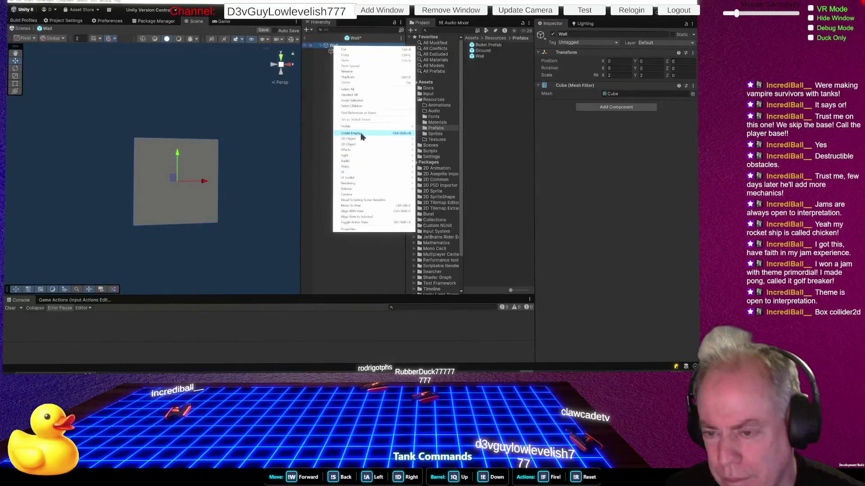
pyautogui.moveTo(398, 139)
pyautogui.moveTo(435, 148)
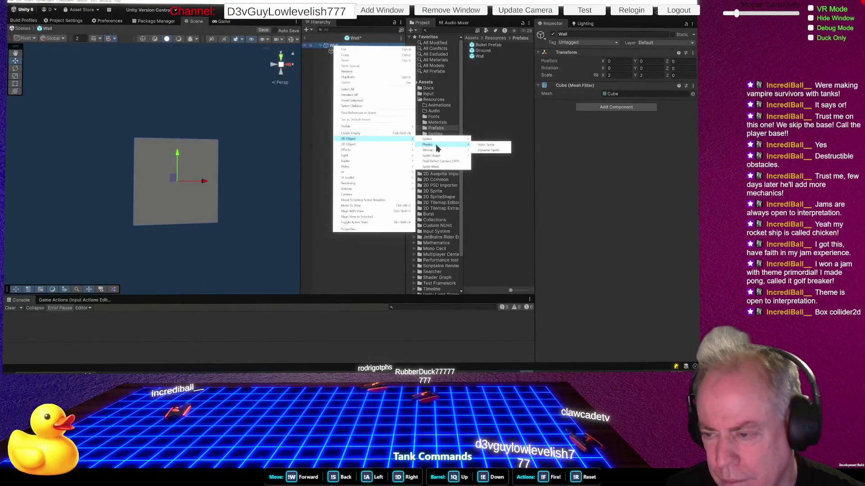
pyautogui.click(490, 151)
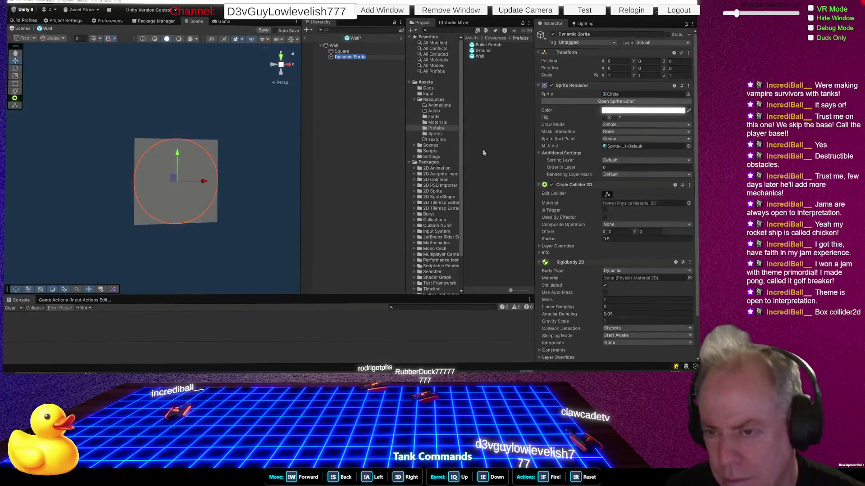
# Remove the Dynamic Sprite's Circle Collider 2D and add a Box Collider 2D instead
pyautogui.rightClick(581, 184)
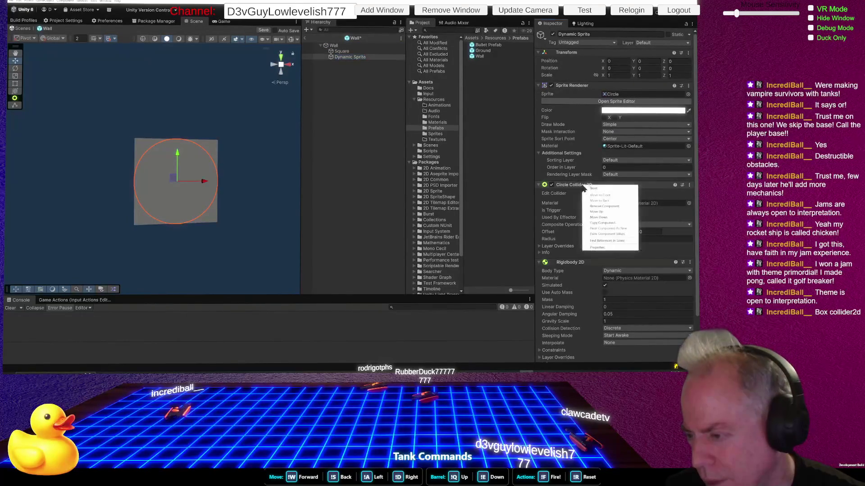
pyautogui.click(608, 207)
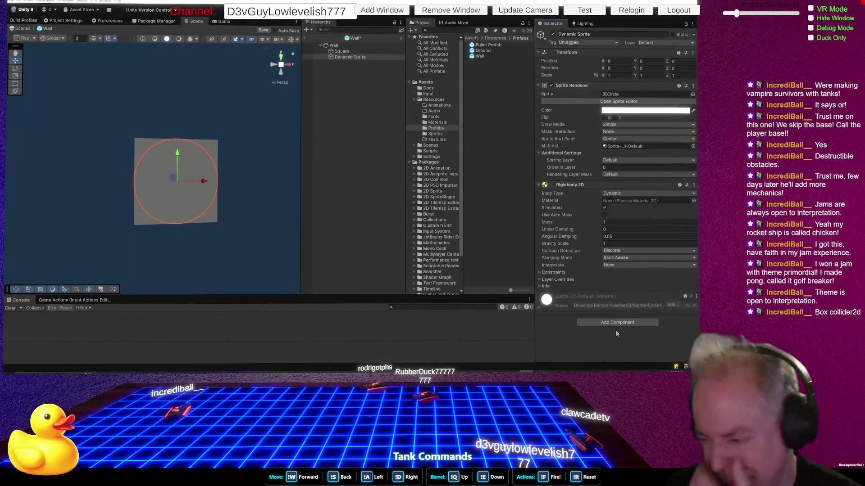
pyautogui.click(617, 322)
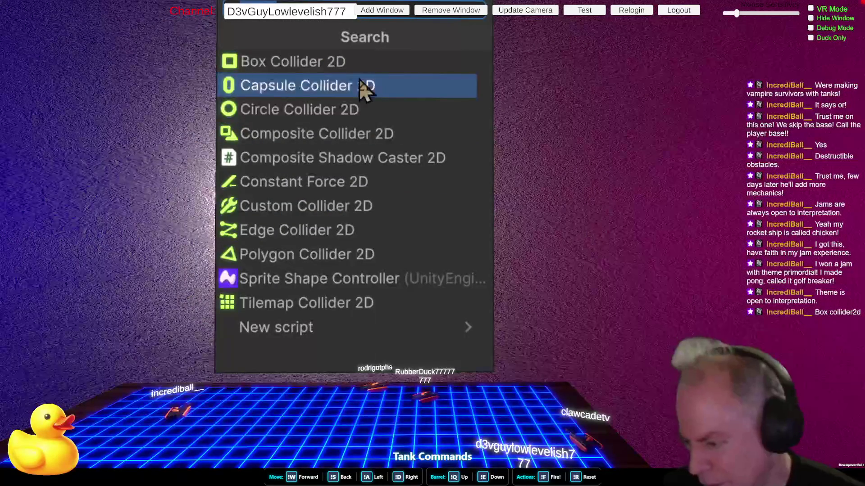
pyautogui.click(365, 61)
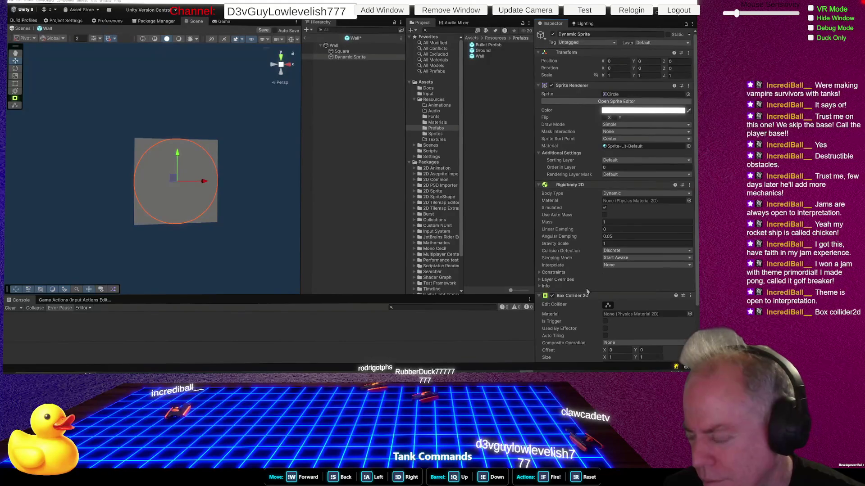
# Compare Square and Dynamic Sprite components, then undo the Dynamic Sprite's Box Collider 2D
pyautogui.scroll(-1, 585, 291)
pyautogui.scroll(1, 605, 270)
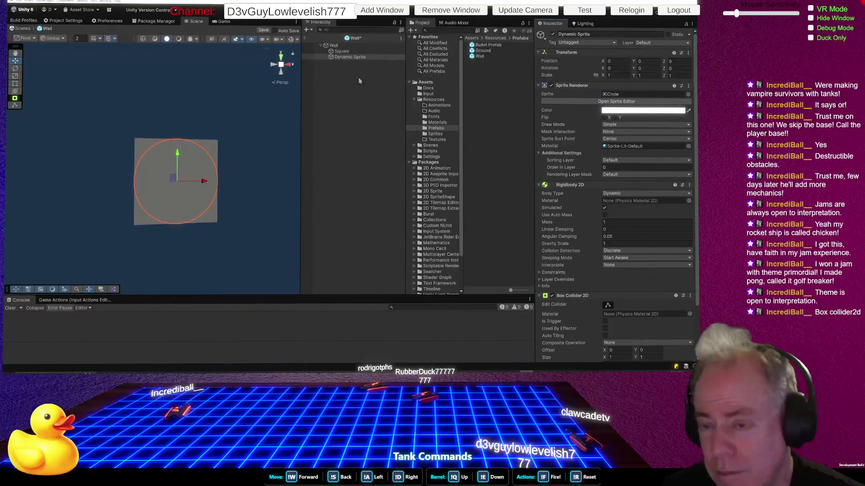
pyautogui.click(342, 53)
pyautogui.click(348, 59)
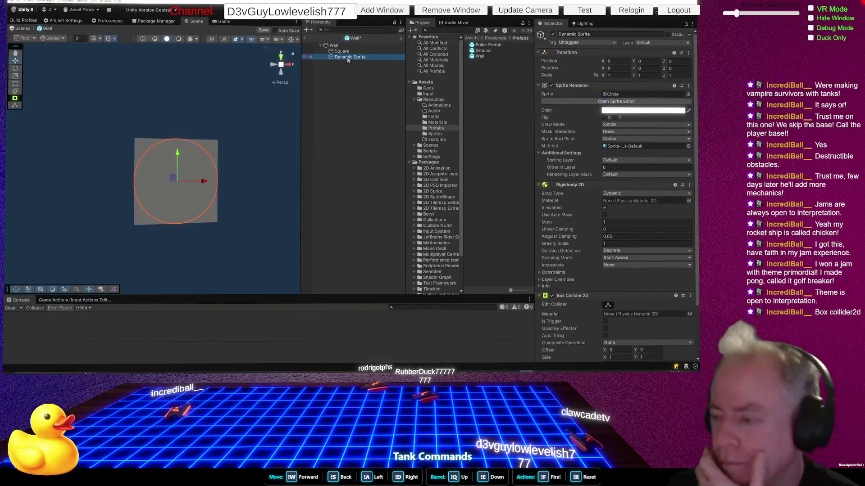
pyautogui.moveTo(585, 295)
pyautogui.mouseDown()
pyautogui.moveTo(629, 311)
pyautogui.moveTo(625, 319)
pyautogui.mouseUp()
pyautogui.hotkey('ctrl', 'z')
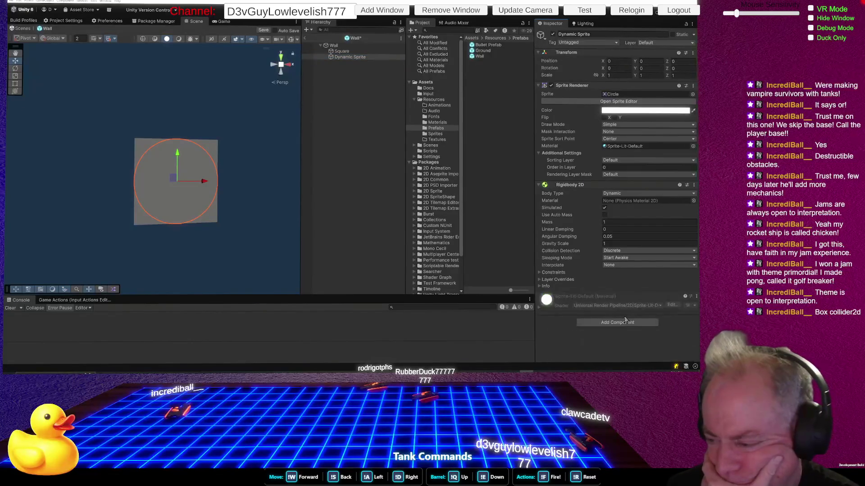
# Remove the Dynamic Sprite's Rigidbody 2D, then open a new tab in the browser
pyautogui.rightClick(599, 188)
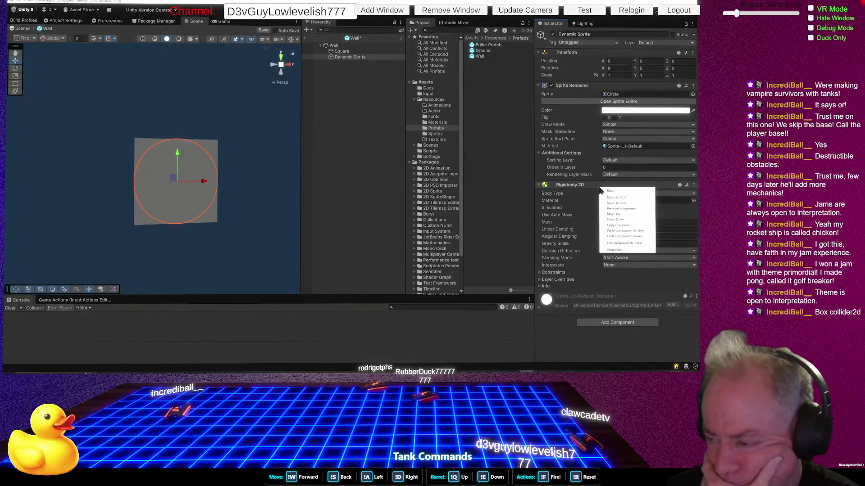
pyautogui.click(623, 209)
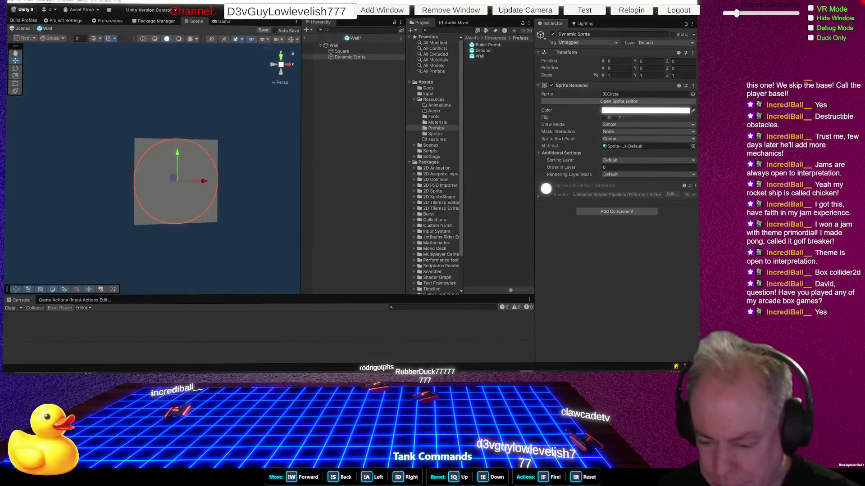
pyautogui.hotkey('alt', 'Tab')
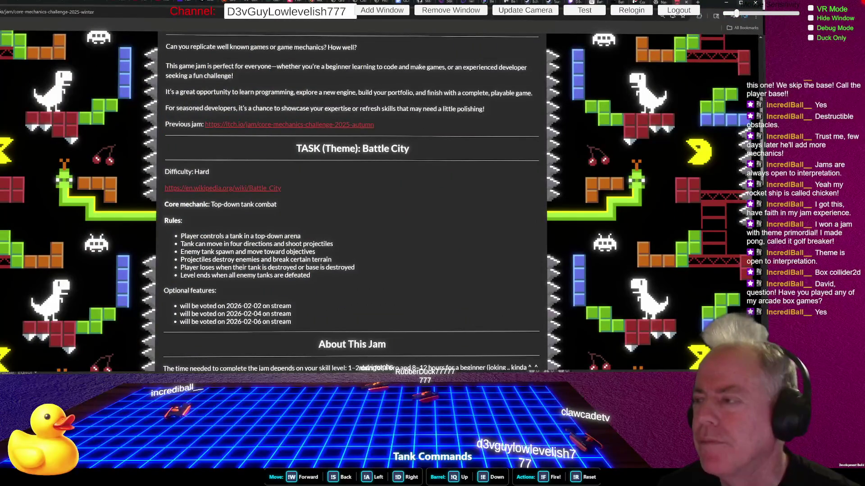
pyautogui.hotkey('ctrl', 't')
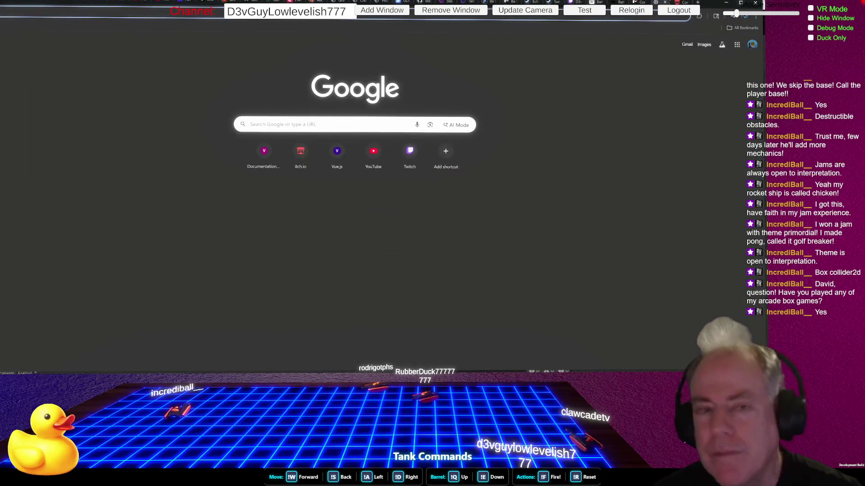
# Load your itch.io profile, go through Following to a creator, and open Pixel Bomber
pyautogui.write('d3vguy777.itch.io')
pyautogui.press('Return')
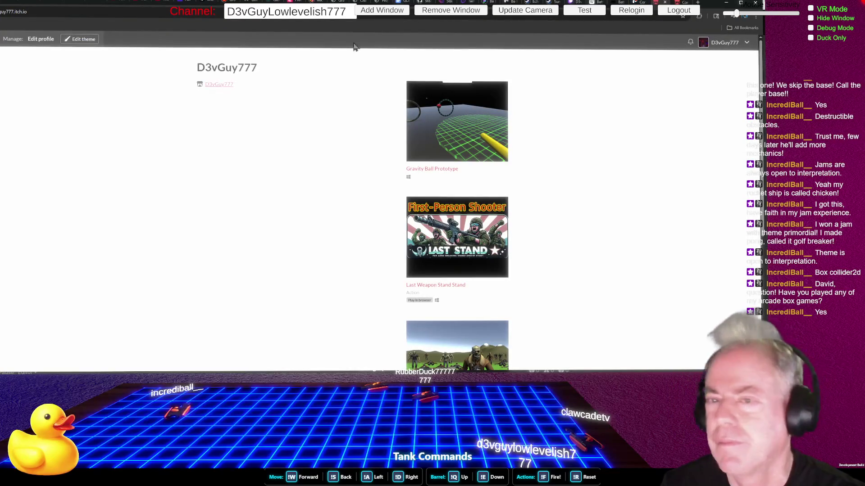
pyautogui.click(219, 85)
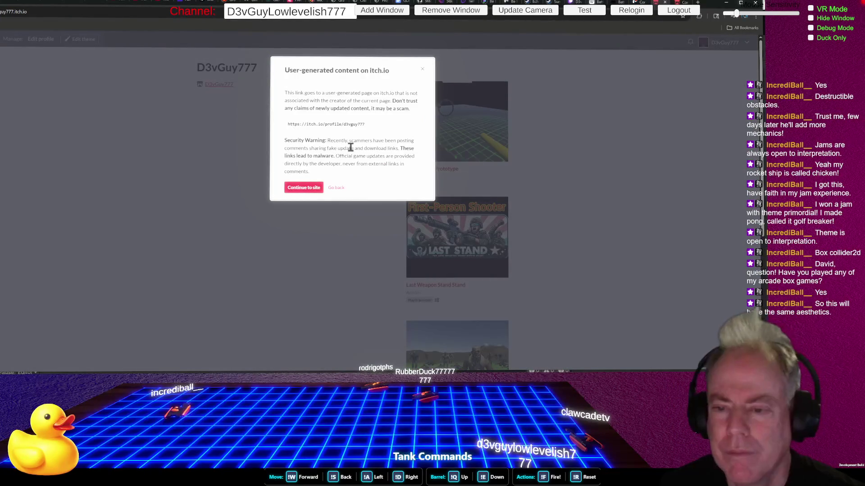
pyautogui.click(301, 189)
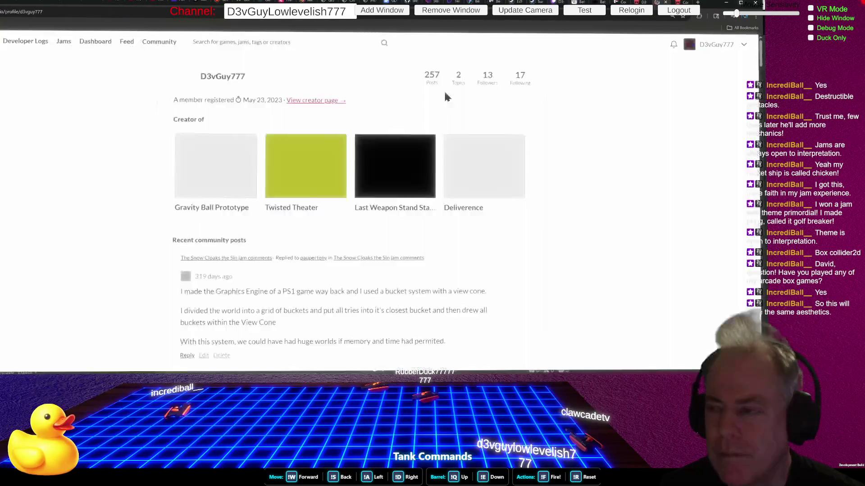
pyautogui.click(521, 77)
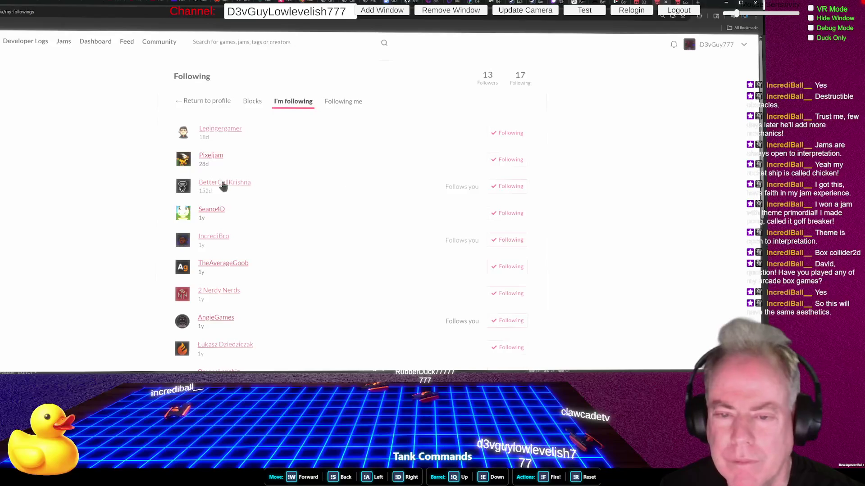
pyautogui.click(218, 236)
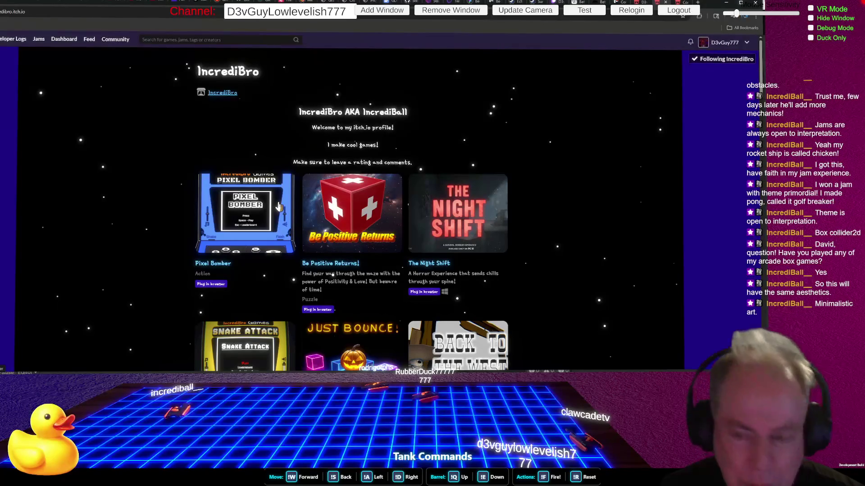
pyautogui.click(278, 206)
# Run Pixel Bomber and start a round from its title screen
pyautogui.click(354, 279)
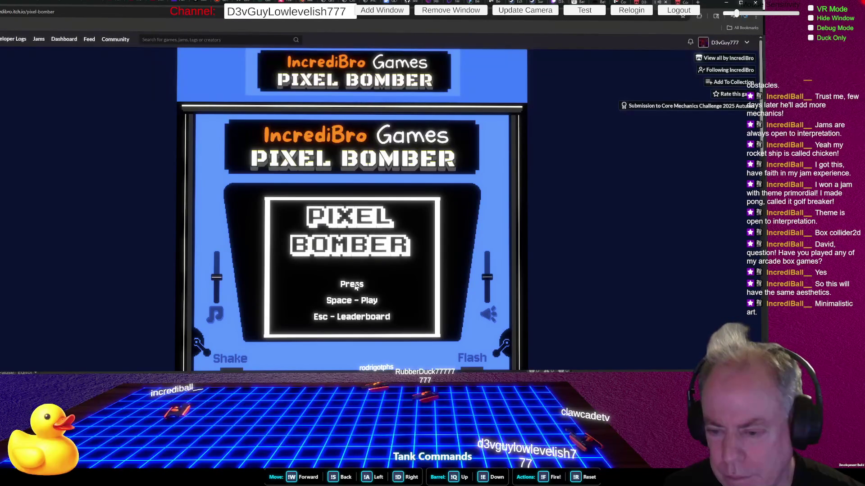
pyautogui.press('space')
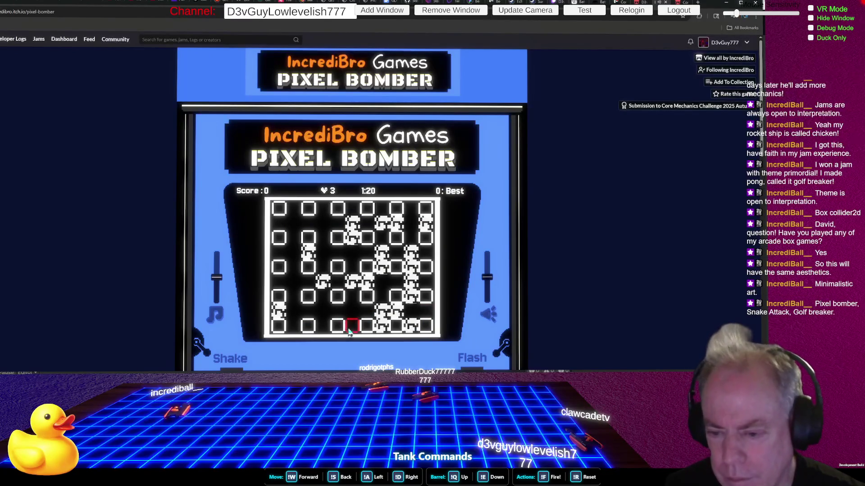
# Walk the player left, up, down and right around the maze
pyautogui.press('Left')
pyautogui.press('Up')
pyautogui.press('Down')
pyautogui.press('Right')
pyautogui.press('Left')
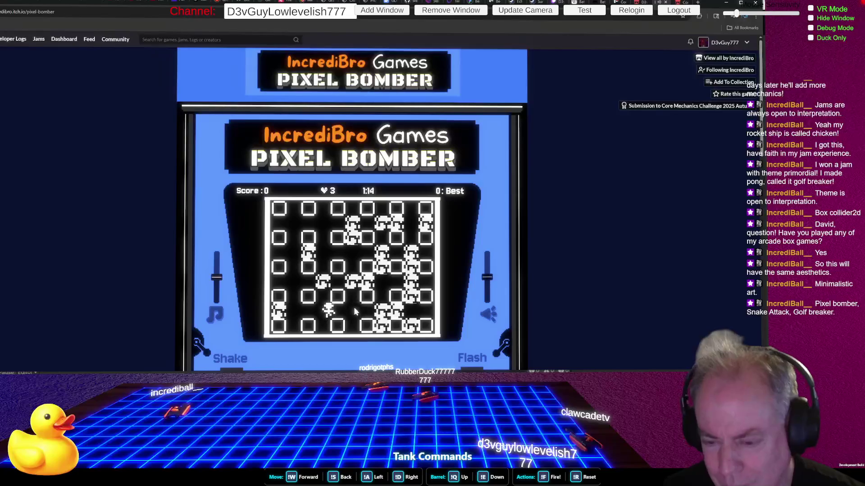
pyautogui.press('Up')
pyautogui.press('Up')
# Adjust the sound and music sliders and try the Shake and Flash levers
pyautogui.moveTo(488, 278)
pyautogui.mouseDown()
pyautogui.moveTo(491, 301)
pyautogui.moveTo(489, 251)
pyautogui.moveTo(492, 297)
pyautogui.mouseUp()
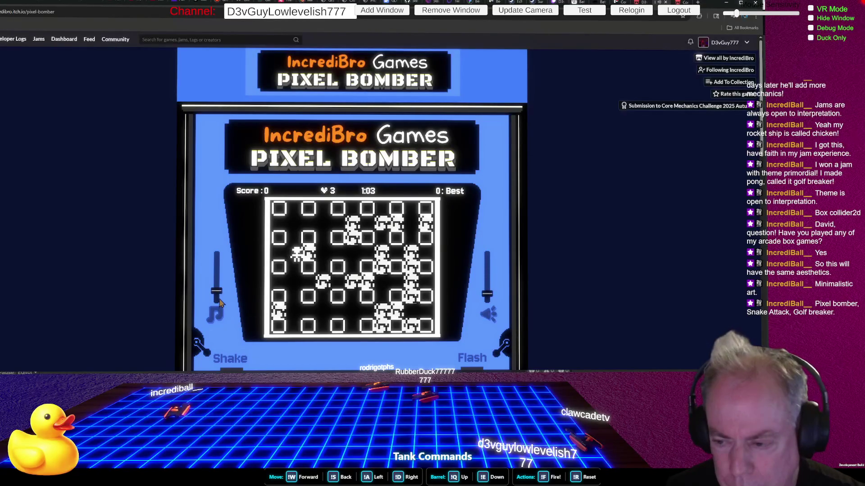
pyautogui.moveTo(217, 294)
pyautogui.mouseDown()
pyautogui.moveTo(216, 278)
pyautogui.moveTo(217, 301)
pyautogui.mouseUp()
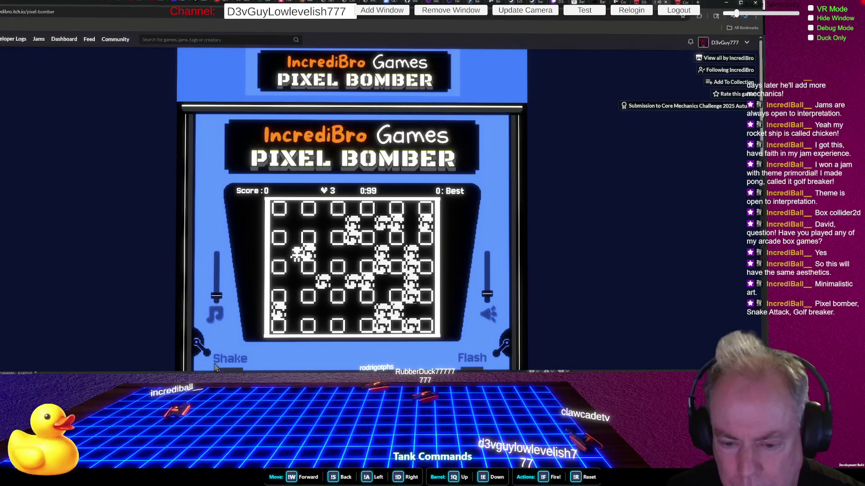
pyautogui.click(205, 355)
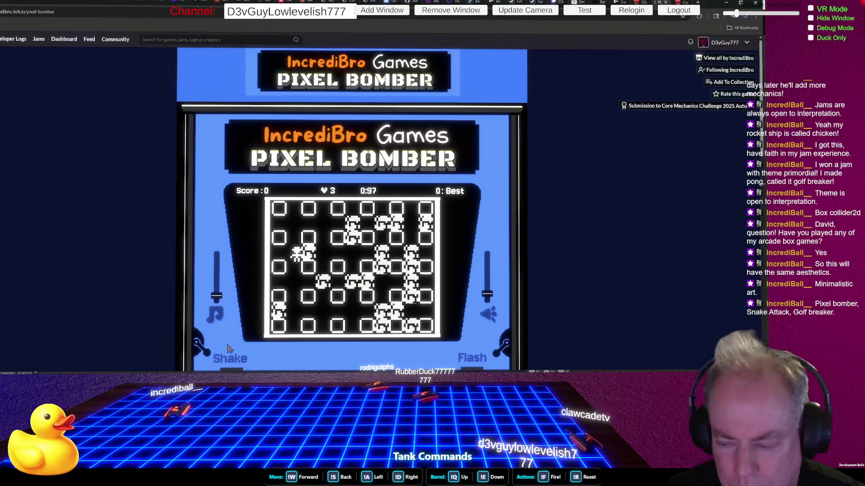
pyautogui.click(498, 358)
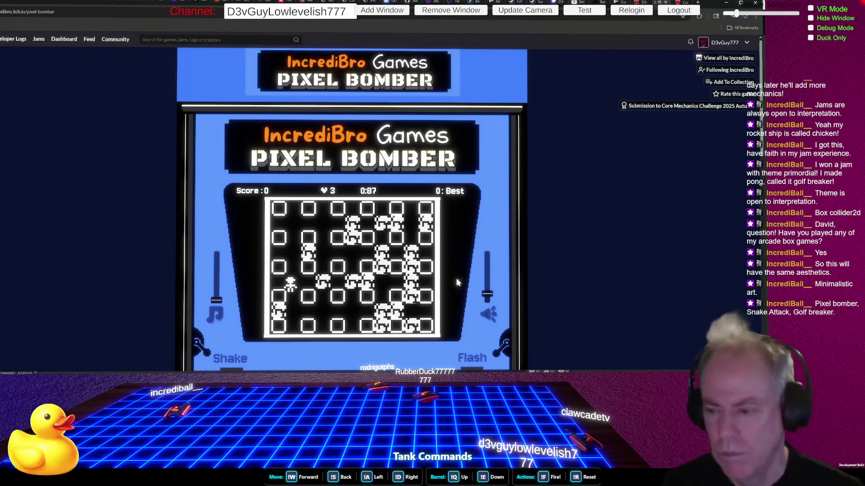
pyautogui.moveTo(215, 304)
pyautogui.mouseDown()
pyautogui.moveTo(215, 293)
pyautogui.moveTo(218, 302)
pyautogui.mouseUp()
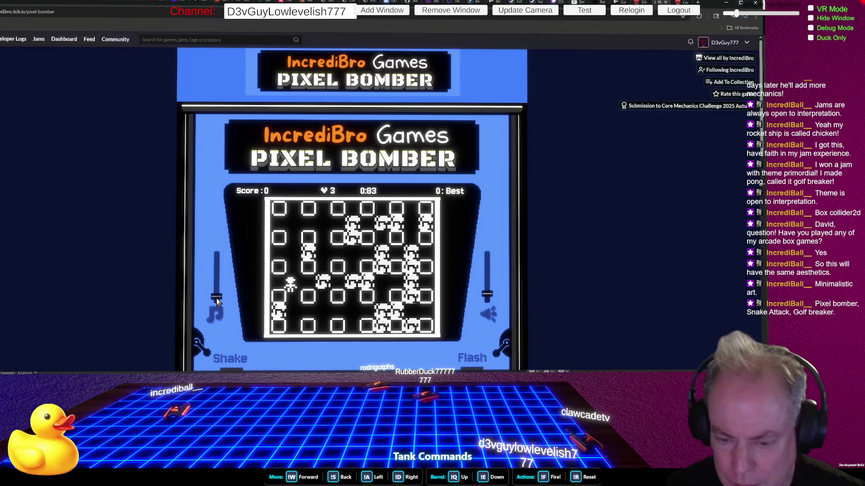
# Move the player up and down while fine-tuning the music volume
pyautogui.press('Up')
pyautogui.press('Down')
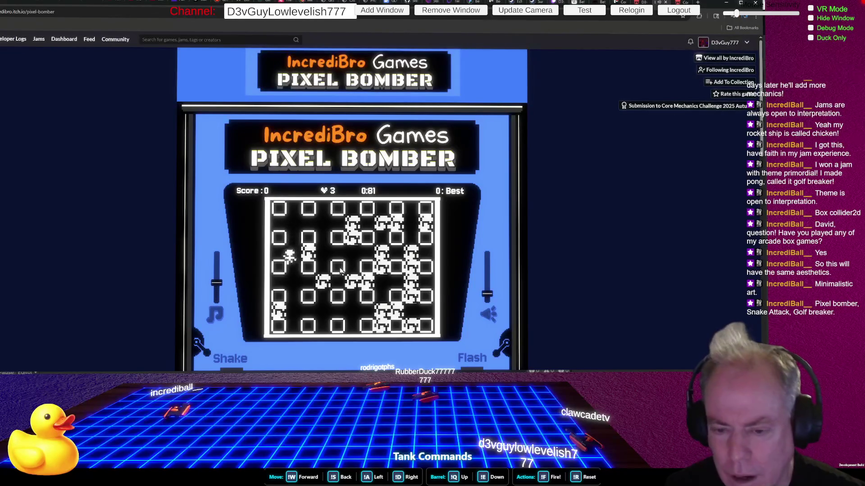
pyautogui.moveTo(215, 288); pyautogui.dragTo(218, 301)
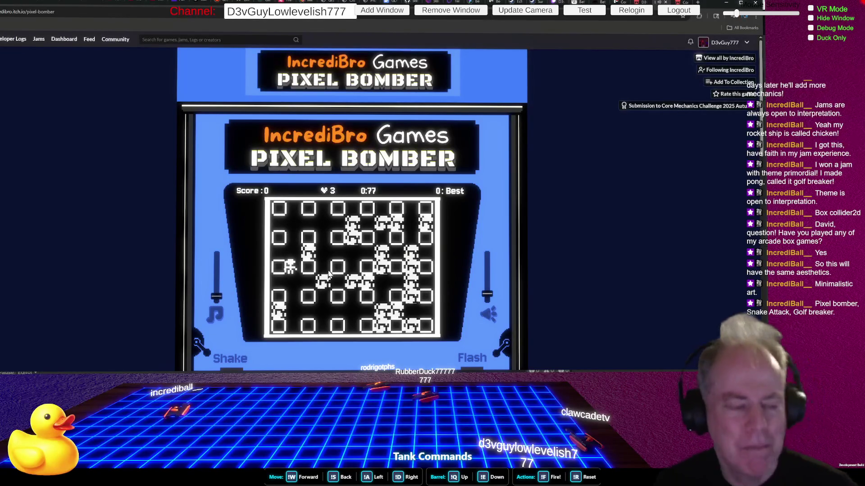
pyautogui.press('Up')
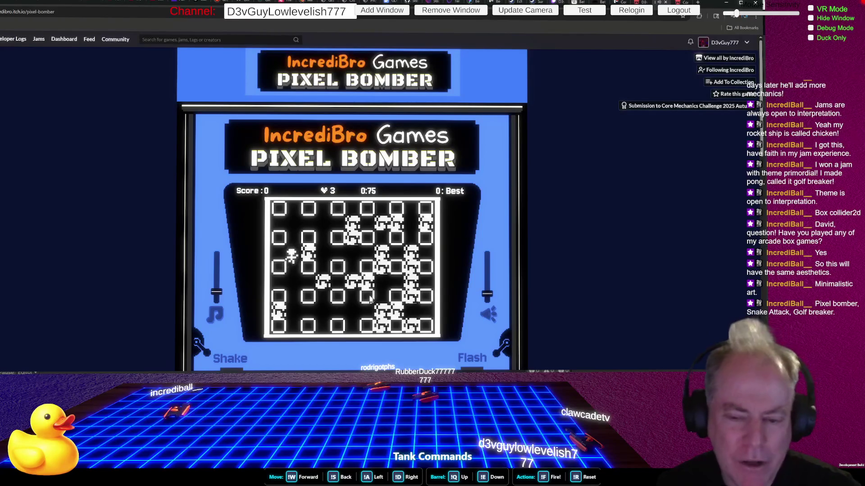
pyautogui.press('Down')
pyautogui.press('Down')
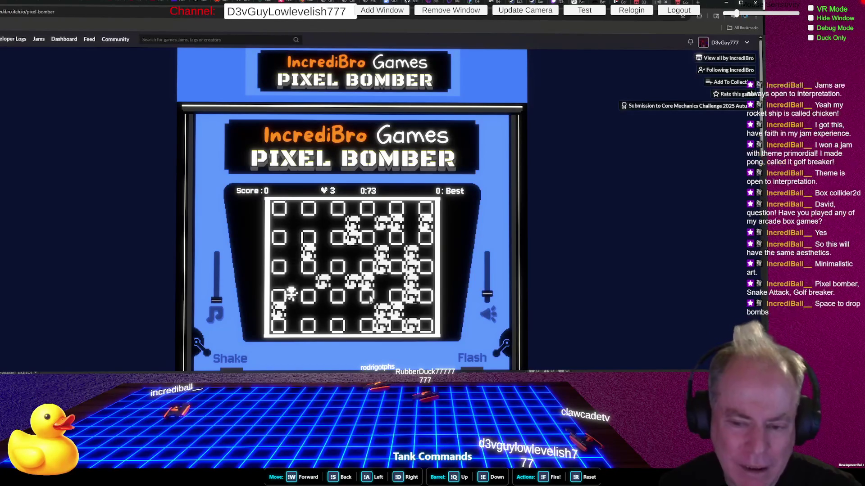
pyautogui.press('Up')
pyautogui.press('Up')
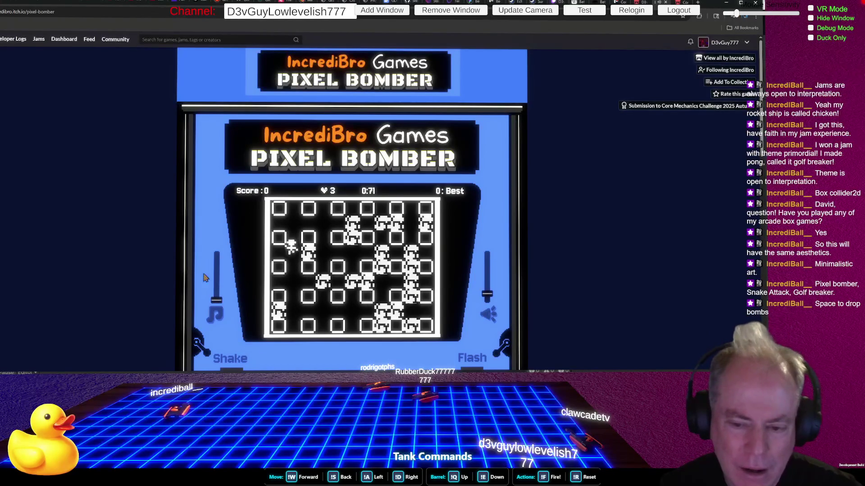
pyautogui.moveTo(218, 297); pyautogui.dragTo(220, 300)
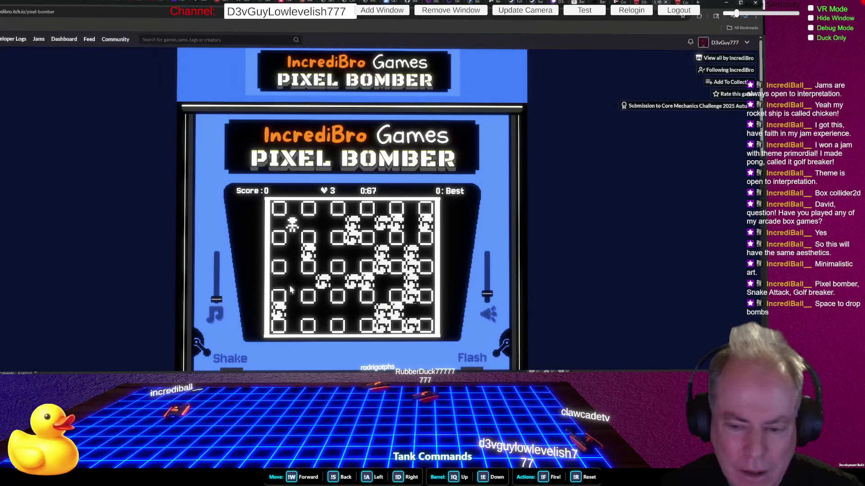
# Drop two bombs, retreat, and grab the heart pickup, reaching score 600 and 4 lives
pyautogui.press('Down')
pyautogui.press('Down')
pyautogui.press('Down')
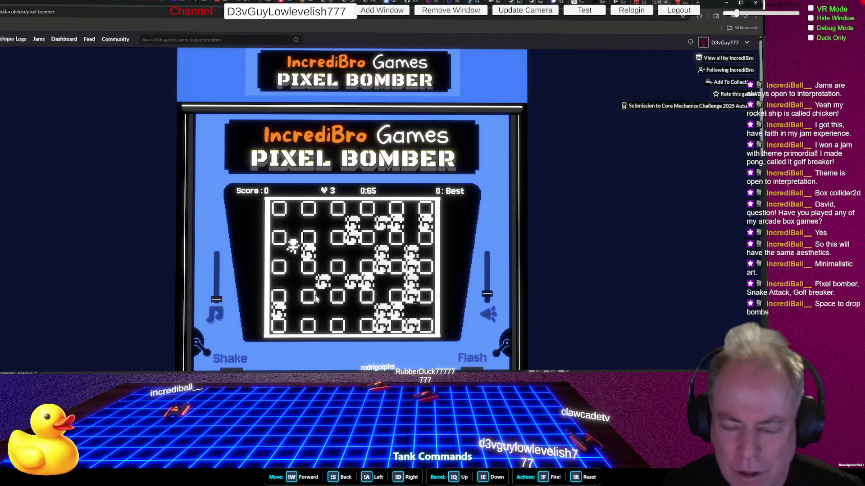
pyautogui.press('Right')
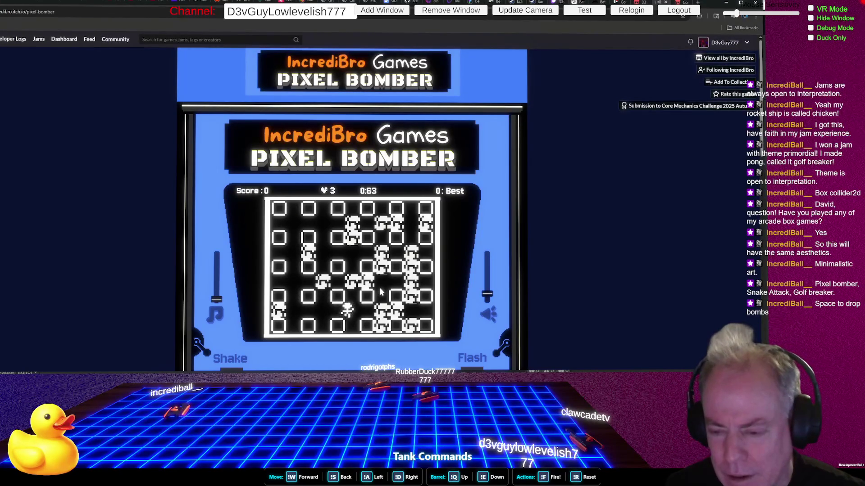
pyautogui.press('Left')
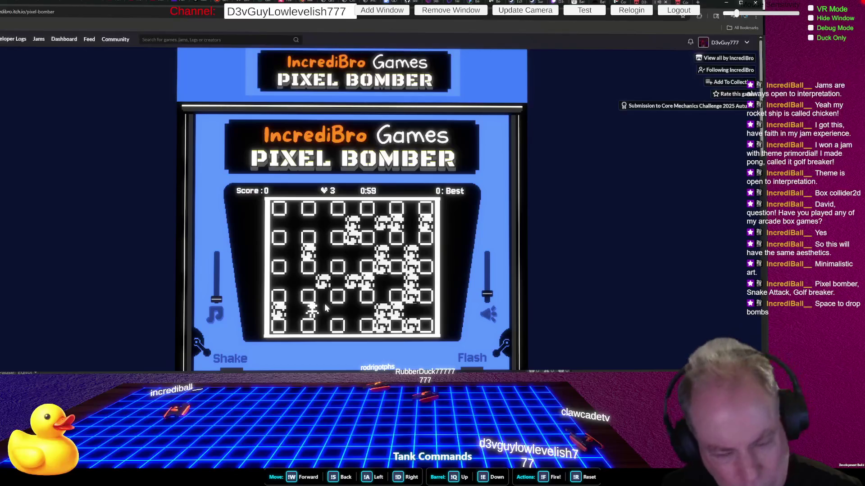
pyautogui.press('space')
pyautogui.press('Up')
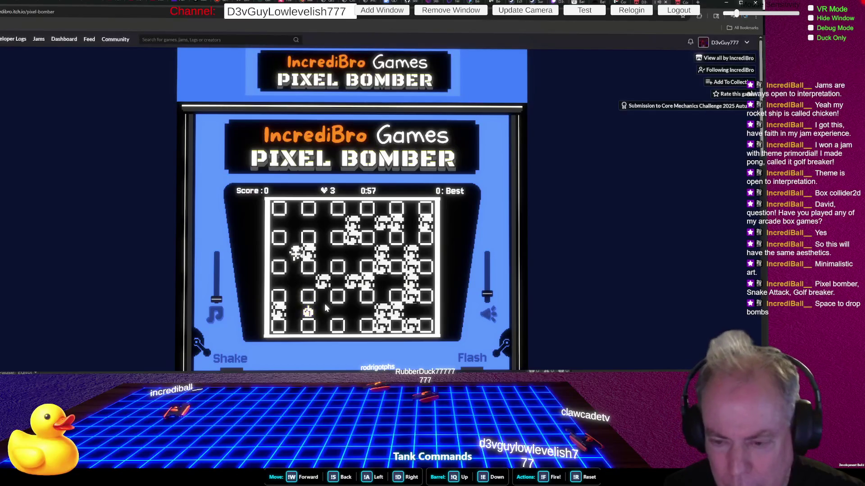
pyautogui.press('space')
pyautogui.press('Up')
pyautogui.press('Down')
pyautogui.press('Right')
pyautogui.press('Down')
# Collect the heart and bomb blocks to the right and below, retreating each time
pyautogui.press('Left')
pyautogui.press('Right')
pyautogui.press('space')
pyautogui.press('Left')
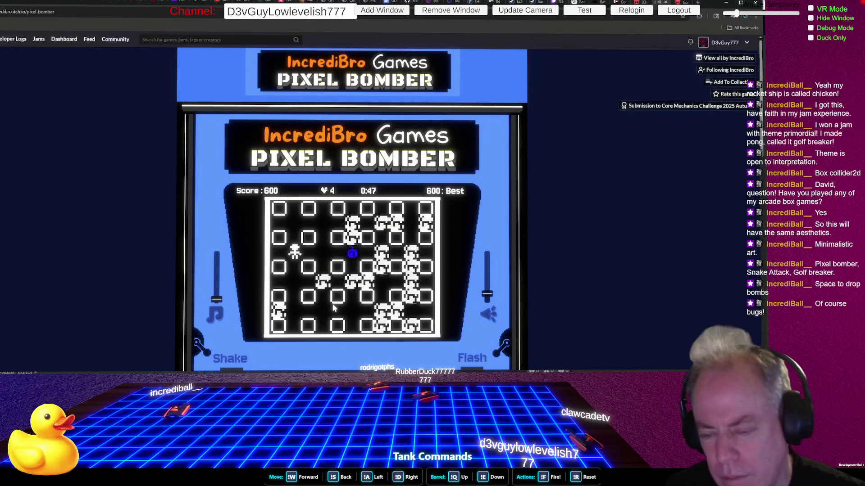
pyautogui.press('Right')
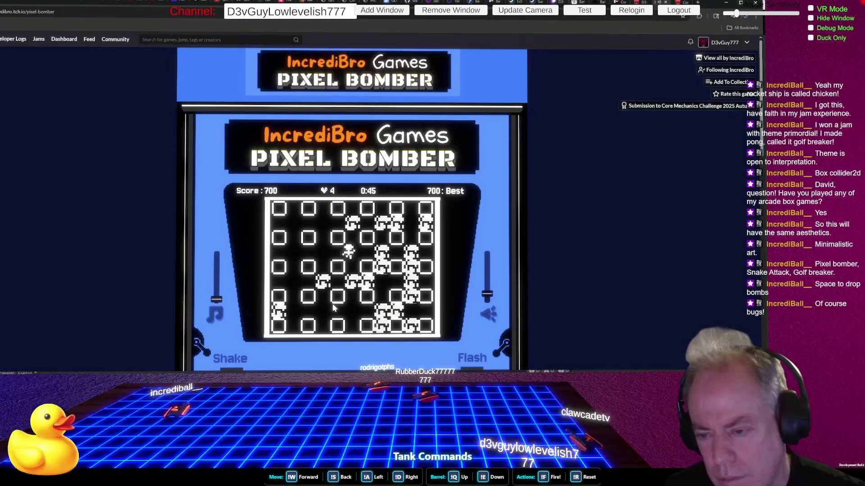
pyautogui.press('Down')
pyautogui.press('space')
pyautogui.press('Up')
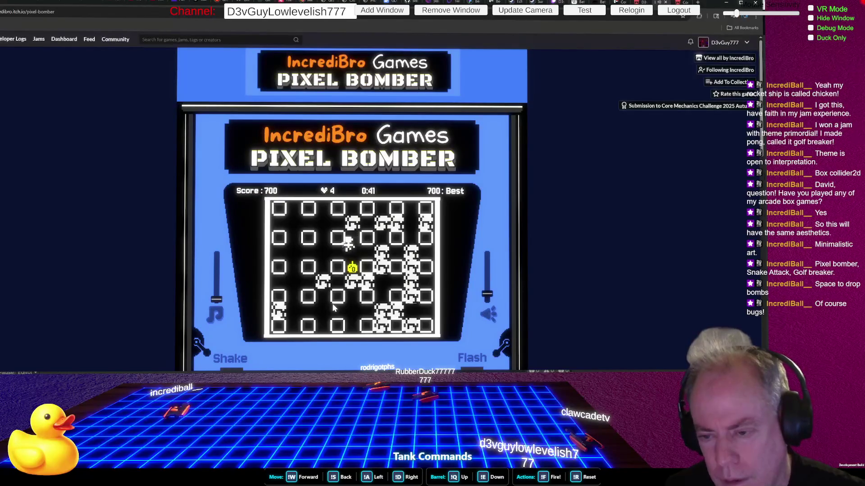
# Keep bombing rightward along the row, pushing the score to 1600
pyautogui.press('Down')
pyautogui.press('Left')
pyautogui.press('Right')
pyautogui.press('space')
pyautogui.press('Left')
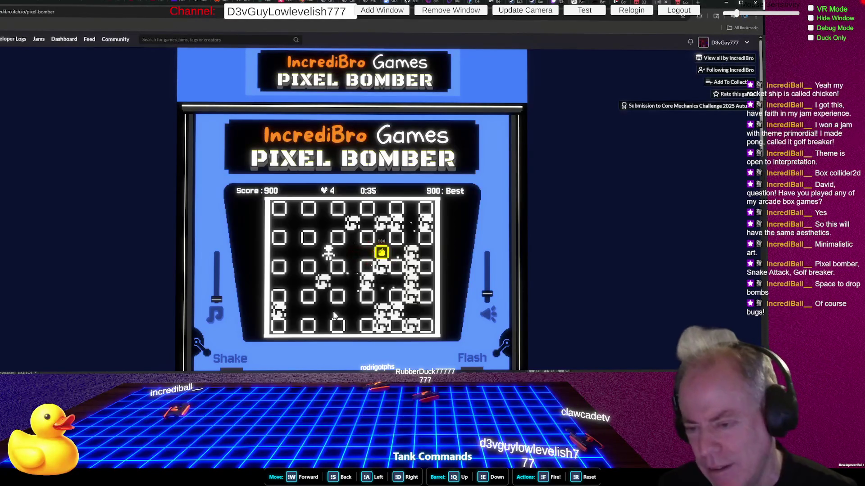
pyautogui.press('Right')
pyautogui.press('Right')
pyautogui.press('space')
pyautogui.press('Left')
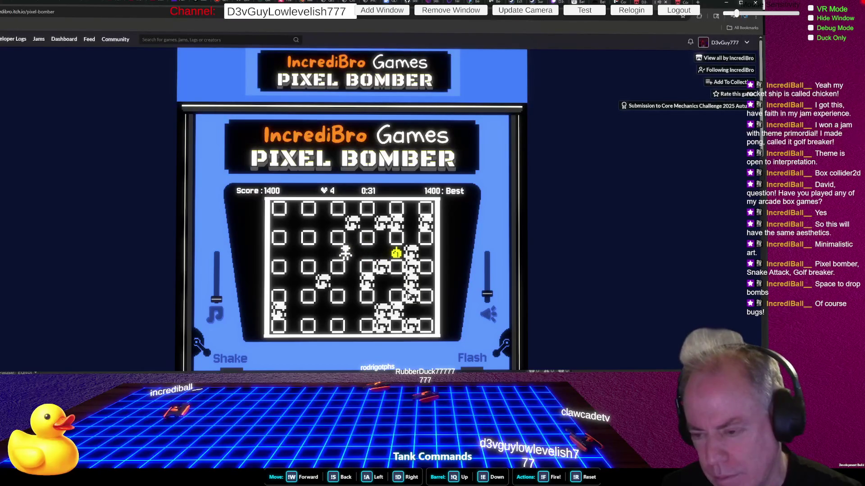
pyautogui.press('Right')
pyautogui.press('Right')
pyautogui.press('space')
pyautogui.press('Left')
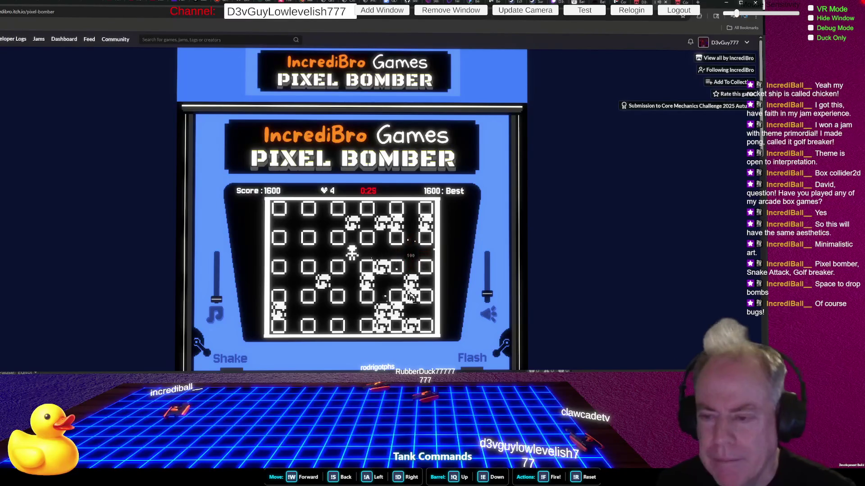
# Pause and resume the game, reload the page, and return to the Unity Editor
pyautogui.press('Escape')
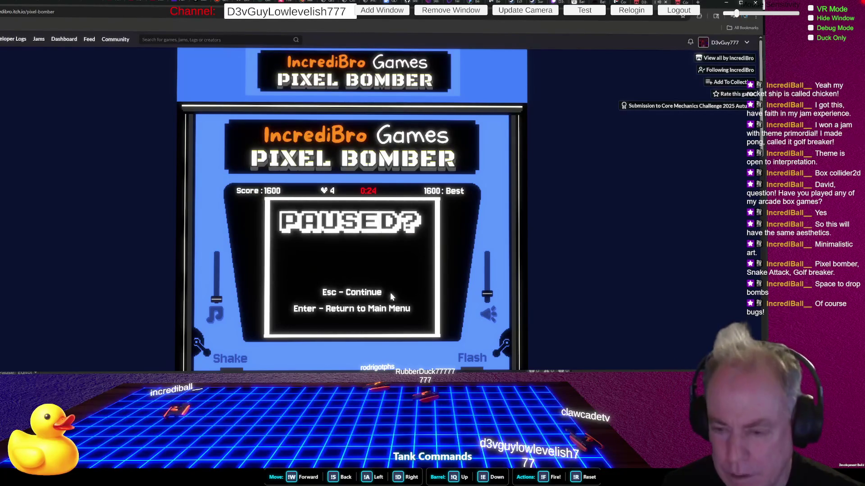
pyautogui.press('Escape')
pyautogui.press('Escape')
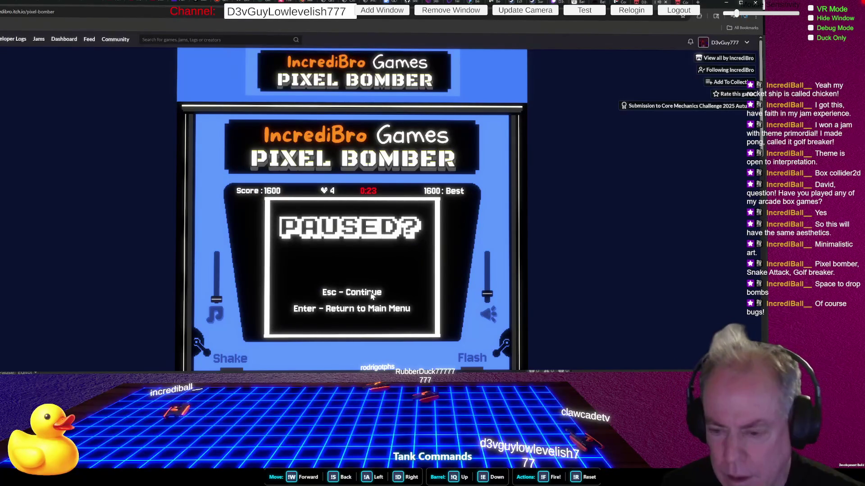
pyautogui.press('Escape')
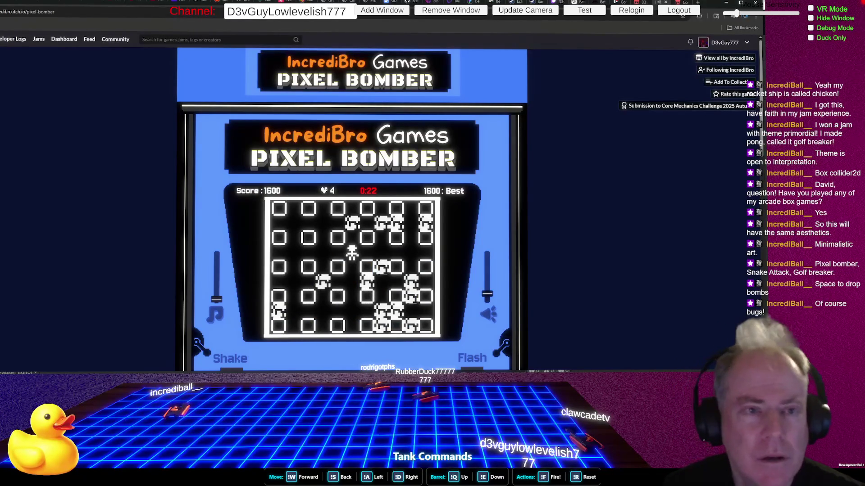
pyautogui.press('F5')
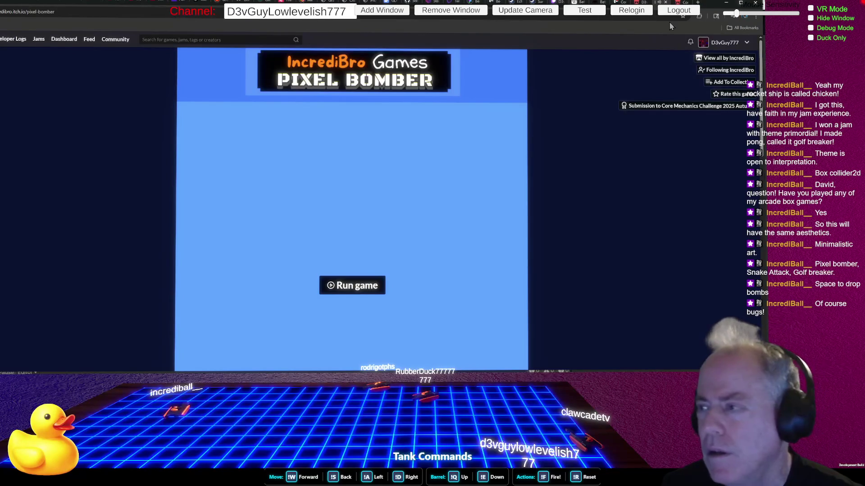
pyautogui.hotkey('alt', 'Tab')
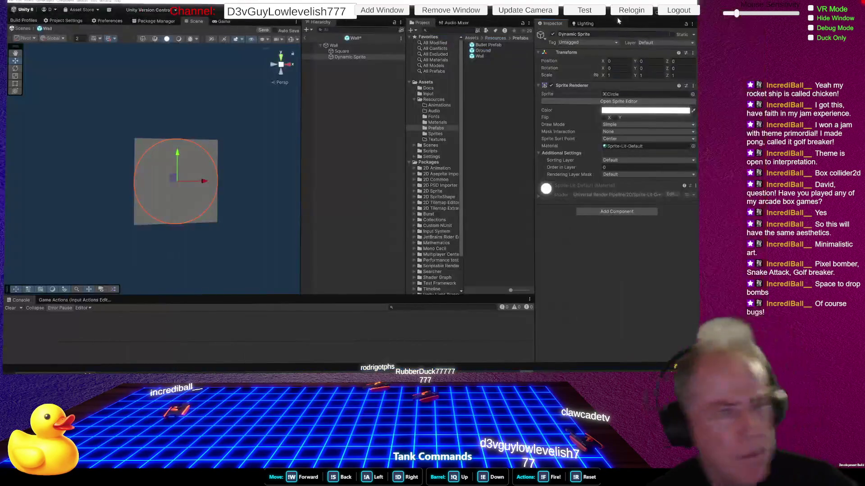
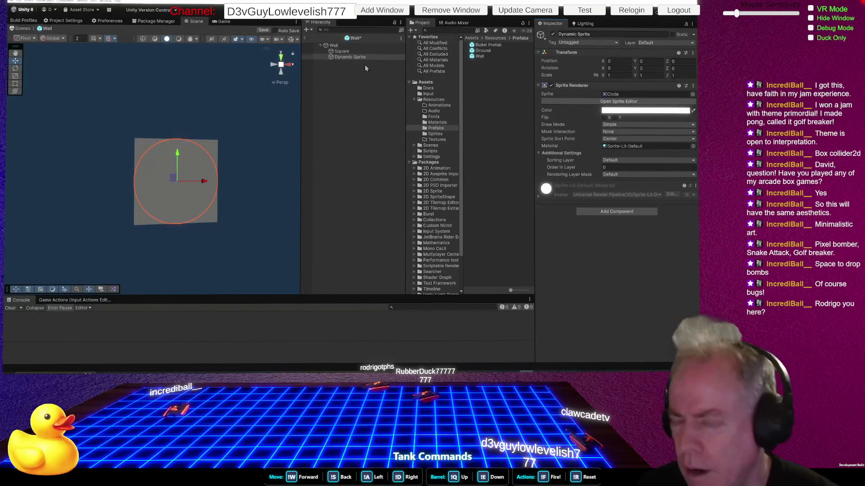
# Delete the Dynamic Sprite circle from the Wall prefab and select the remaining Square
pyautogui.rightClick(351, 57)
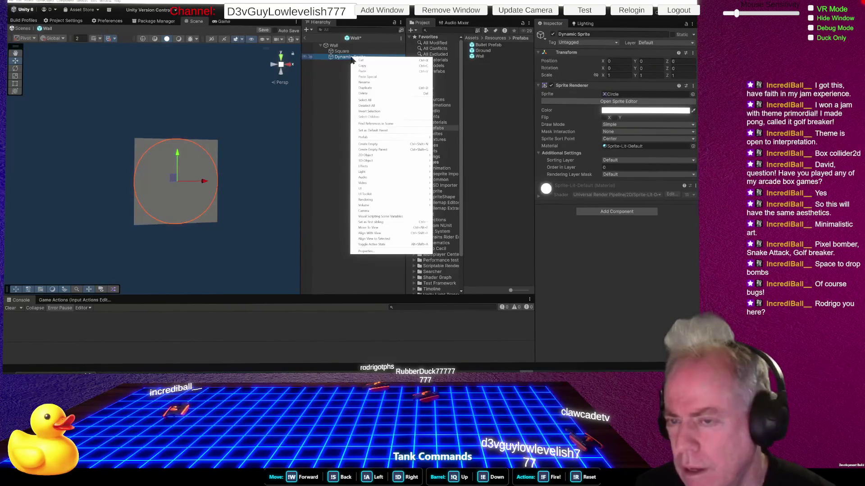
pyautogui.click(331, 83)
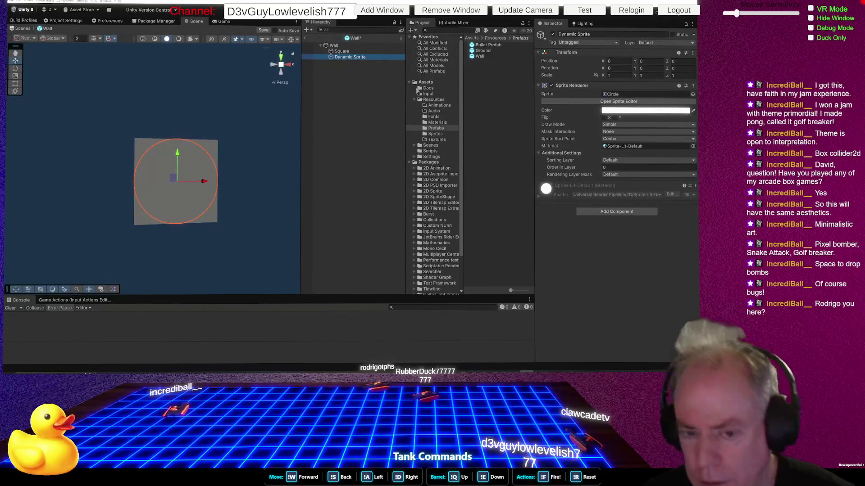
pyautogui.rightClick(366, 59)
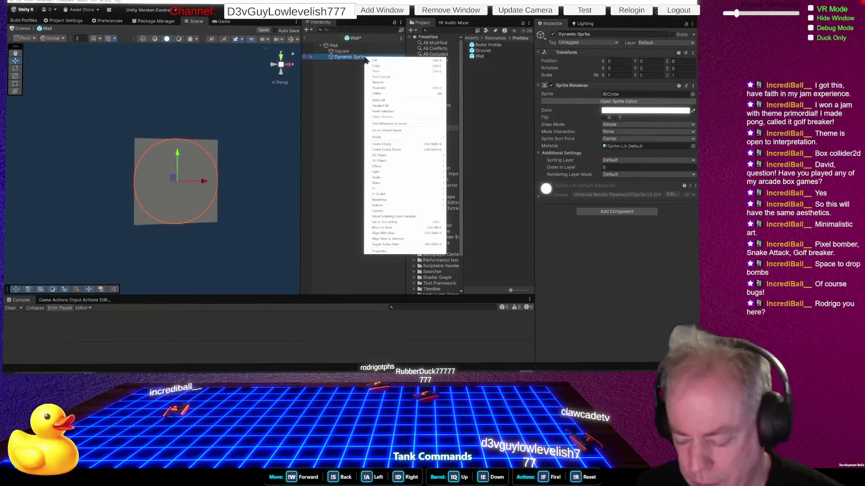
pyautogui.click(346, 60)
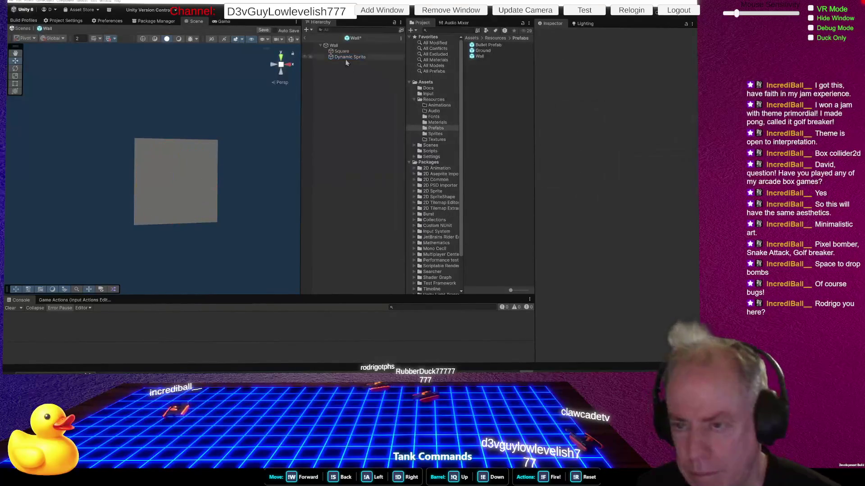
pyautogui.rightClick(344, 58)
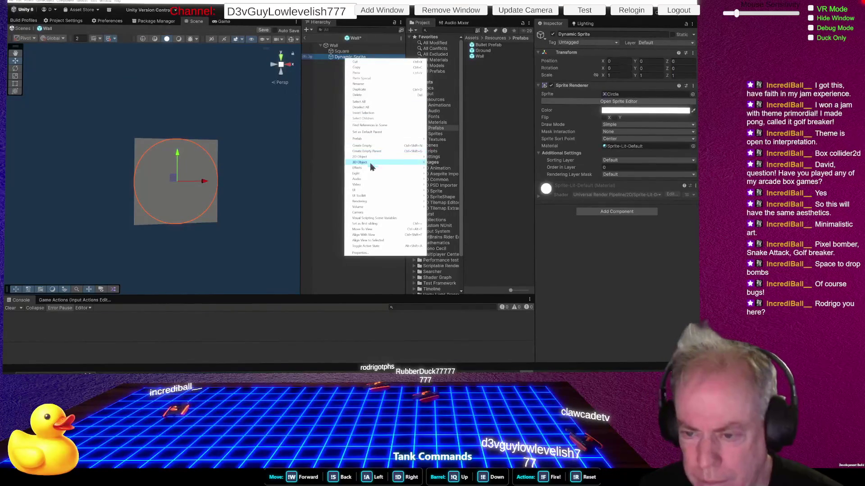
pyautogui.moveTo(371, 168)
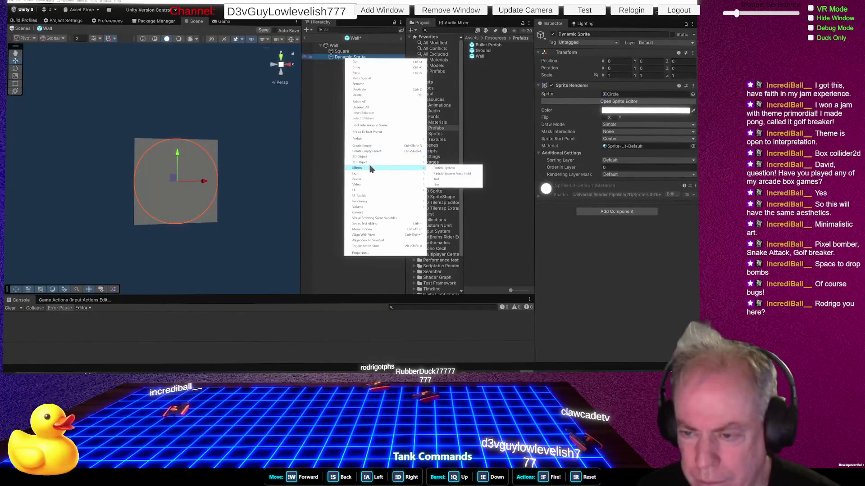
pyautogui.click(366, 95)
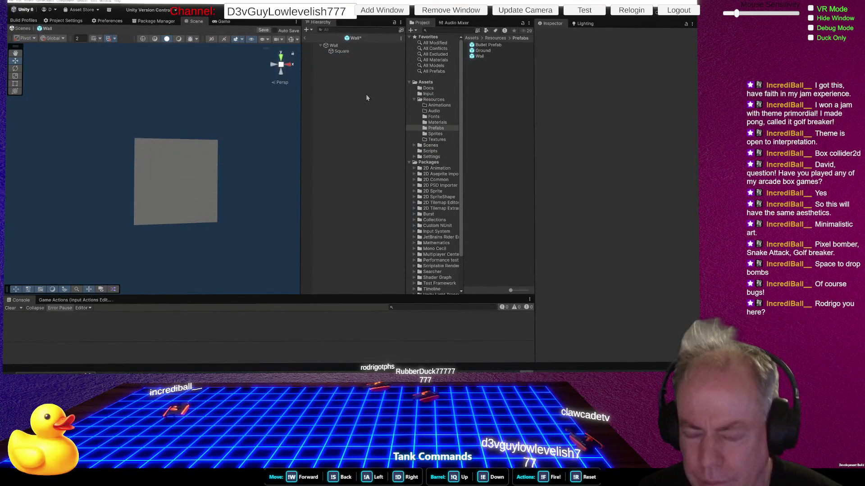
pyautogui.click(343, 52)
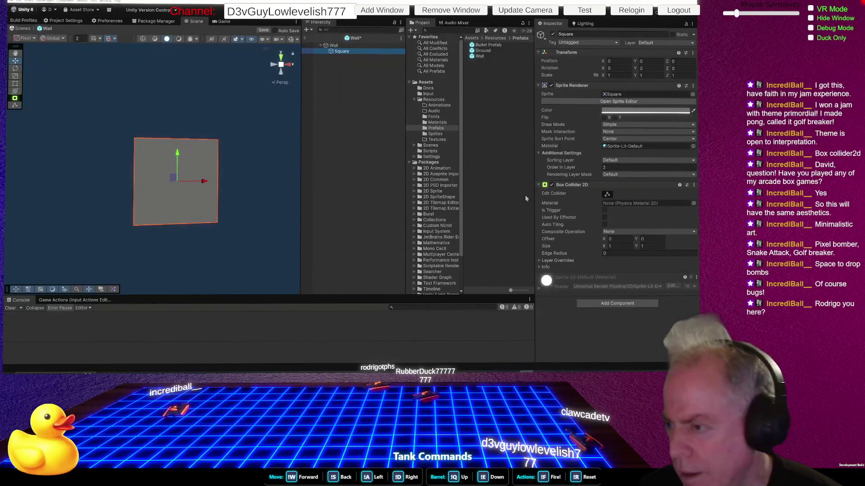
# Close Add Component without adding anything, save the Wall prefab, and exit Prefab Mode
pyautogui.click(616, 303)
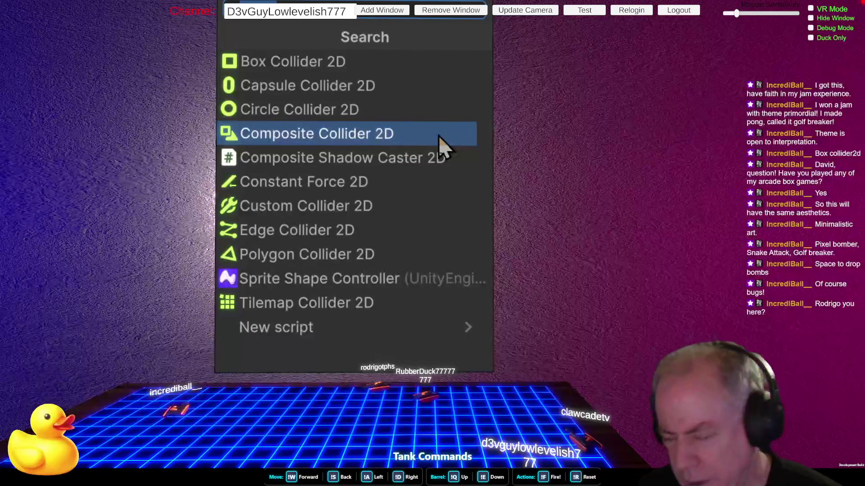
pyautogui.press('BackSpace')
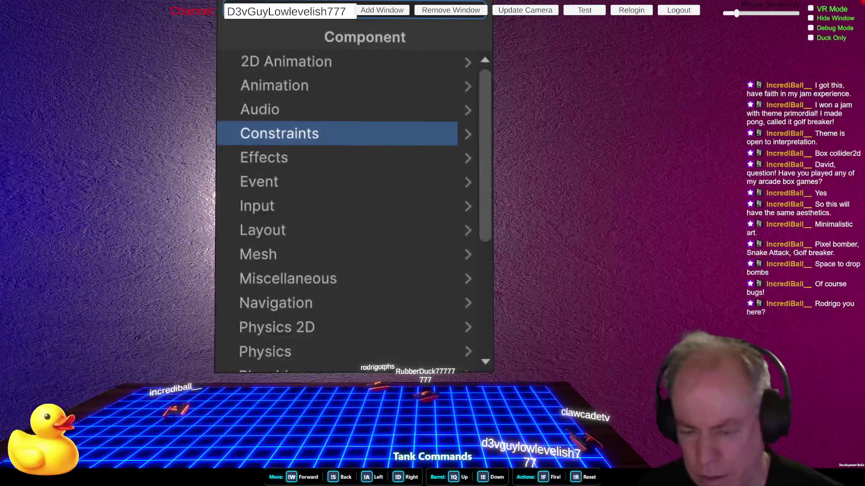
pyautogui.press('Escape')
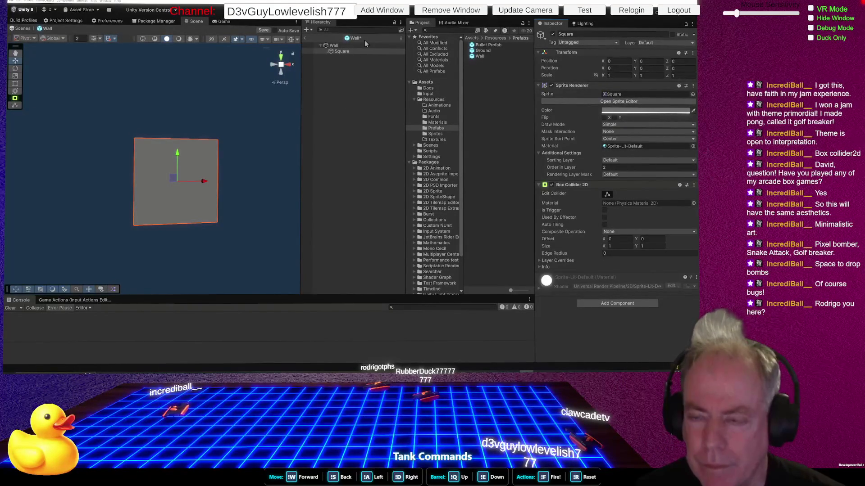
pyautogui.hotkey('ctrl', 's')
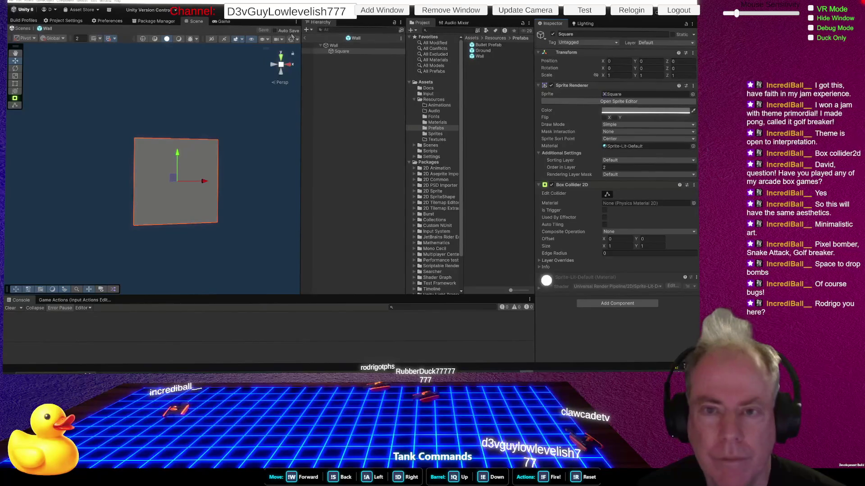
pyautogui.click(304, 39)
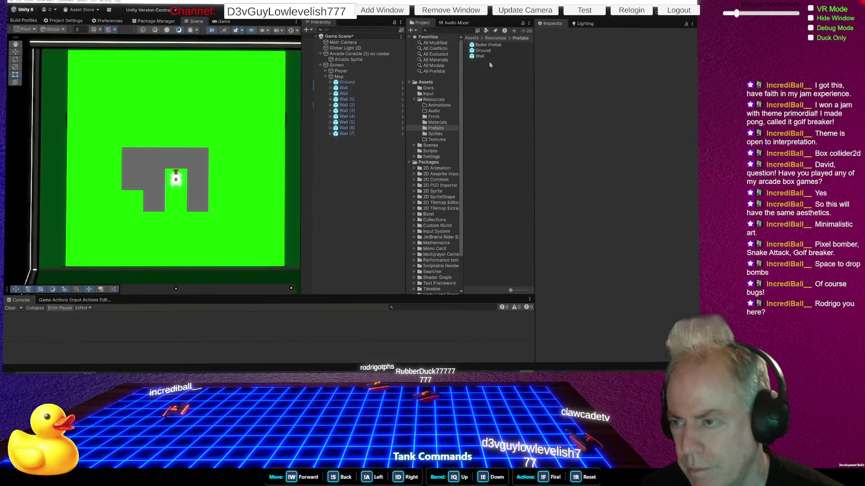
# Open the Bullet Prefab in Prefab Mode and scroll the Inspector to its Rigidbody 2D
pyautogui.click(498, 46)
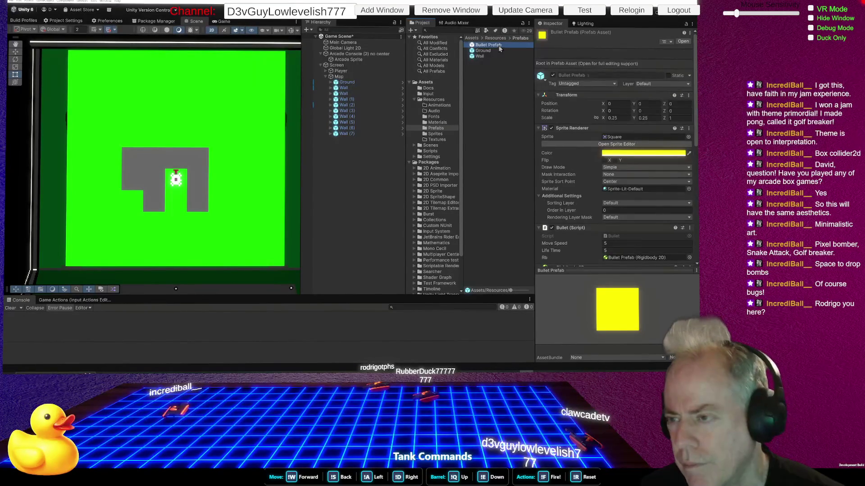
pyautogui.doubleClick(488, 45)
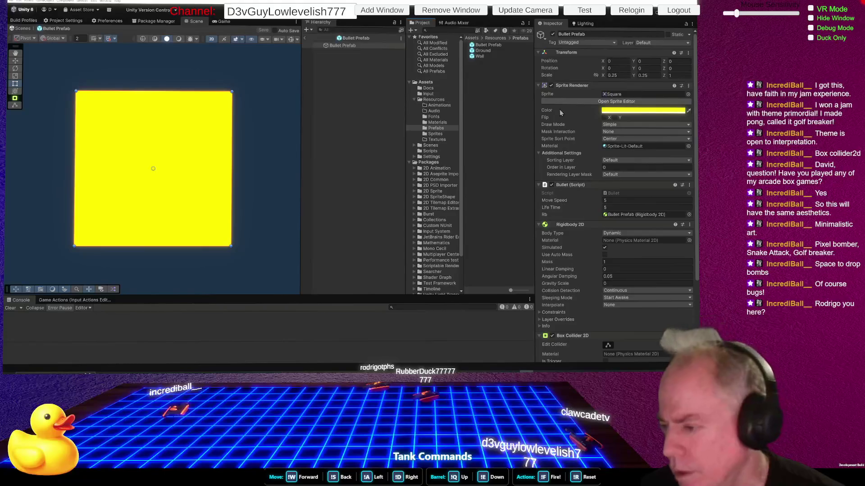
pyautogui.scroll(-3, 613, 227)
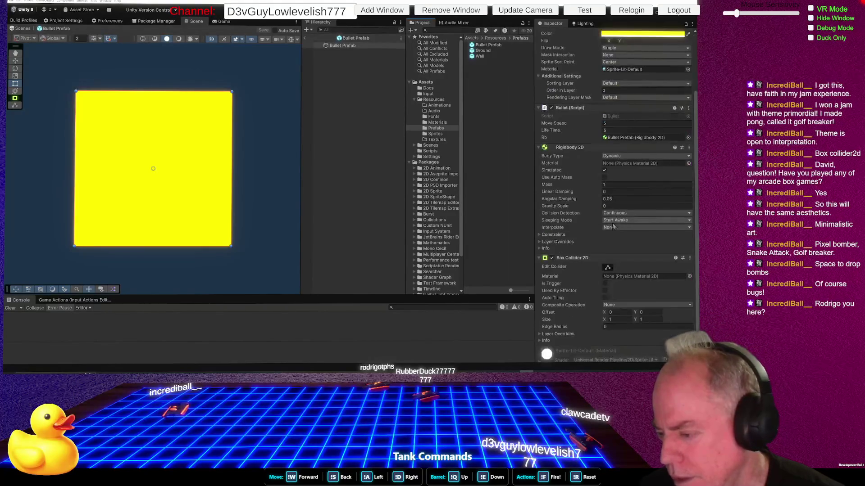
pyautogui.scroll(3, 594, 248)
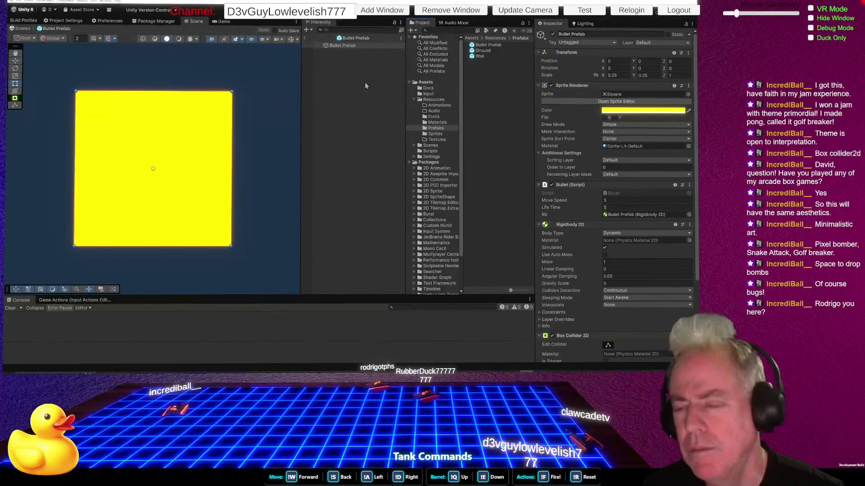
# Drag the Bullet (Script) component above Sprite Renderer, save with Ctrl+S, and exit Prefab Mode
pyautogui.scroll(-2, 558, 215)
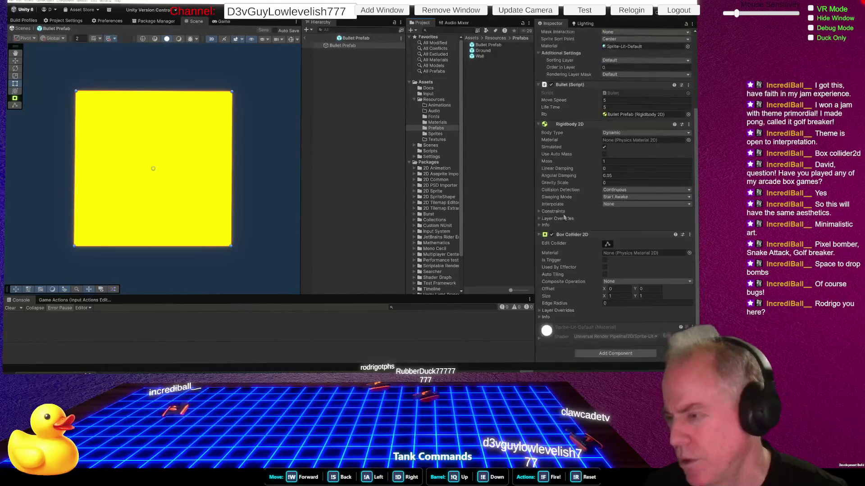
pyautogui.scroll(2, 559, 215)
pyautogui.scroll(-1, 622, 118)
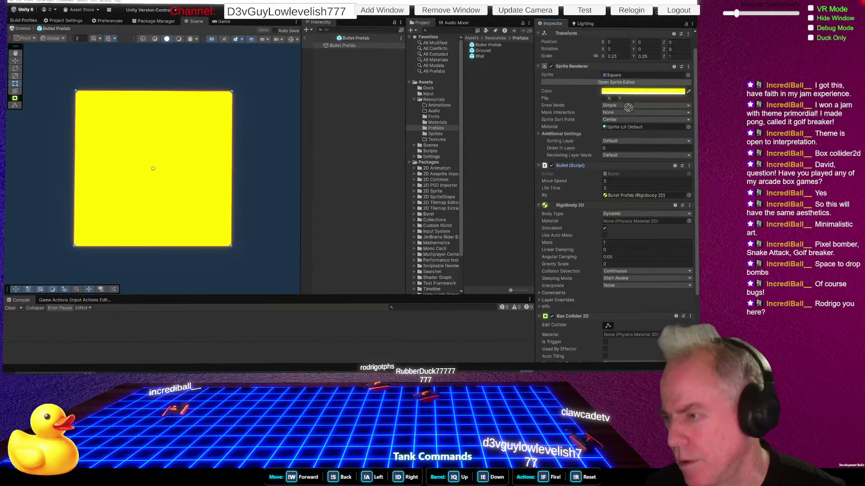
pyautogui.moveTo(617, 65); pyautogui.dragTo(617, 65)
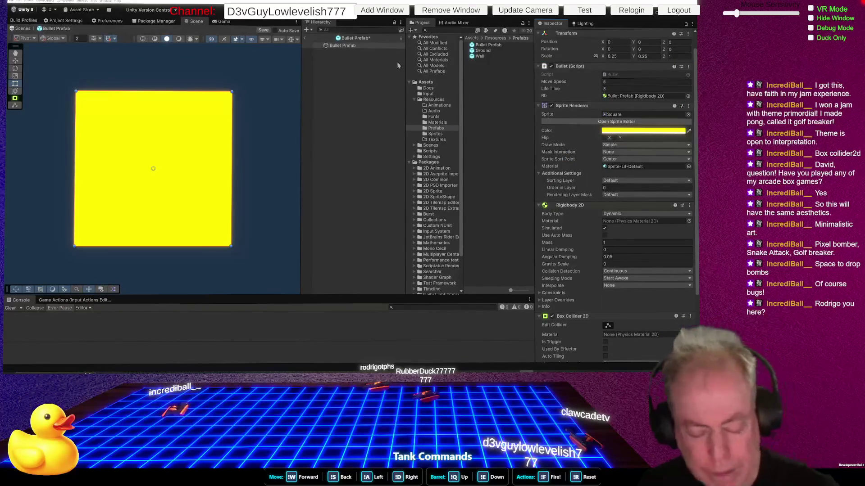
pyautogui.hotkey('ctrl', 's')
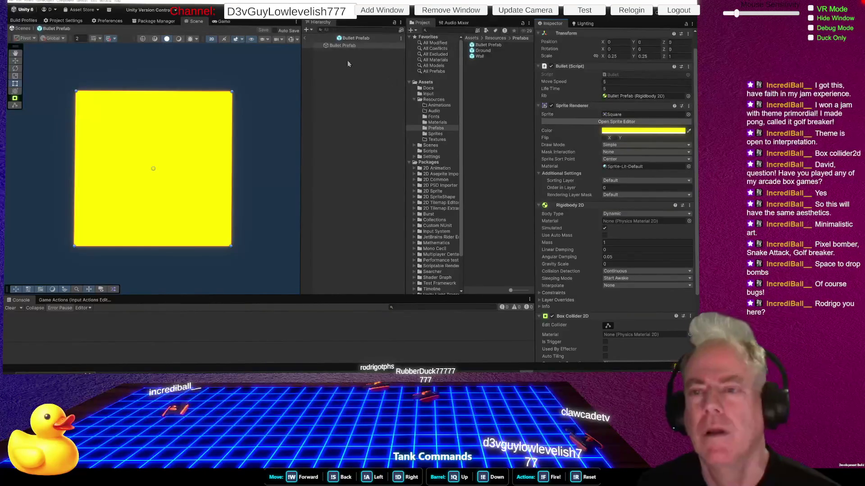
pyautogui.click(304, 38)
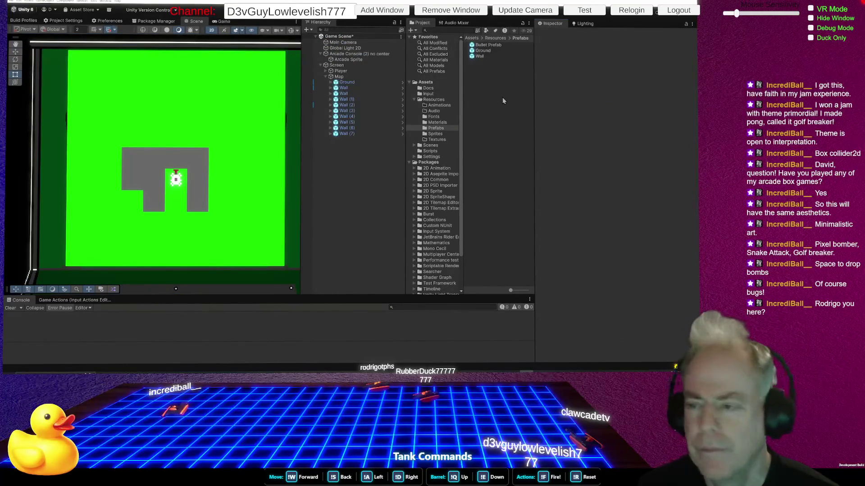
# Open the Wall prefab for editing and browse its Add Component categories
pyautogui.doubleClick(480, 57)
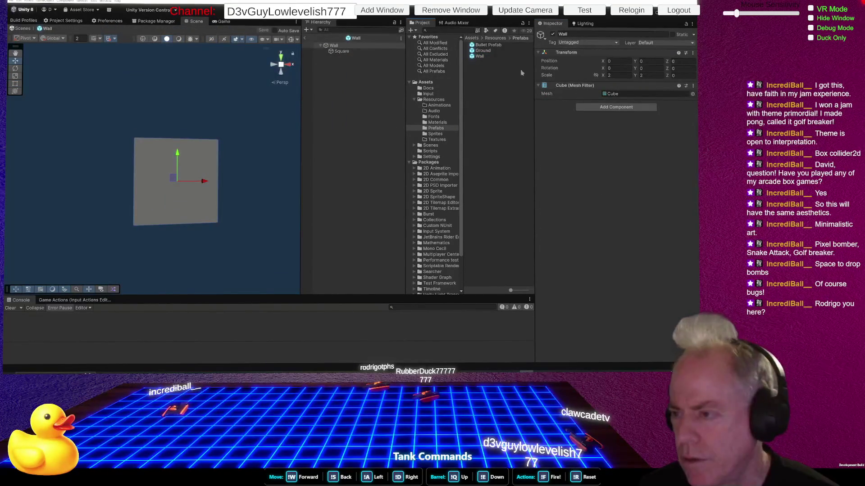
pyautogui.click(631, 107)
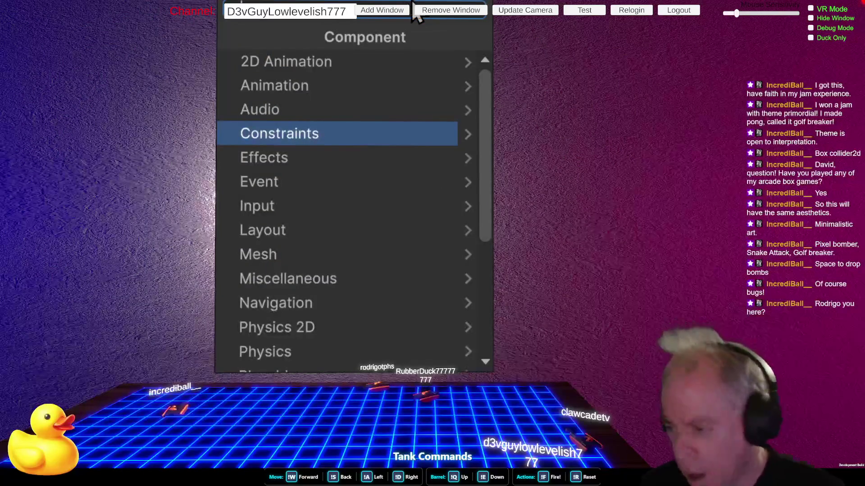
pyautogui.click(566, 144)
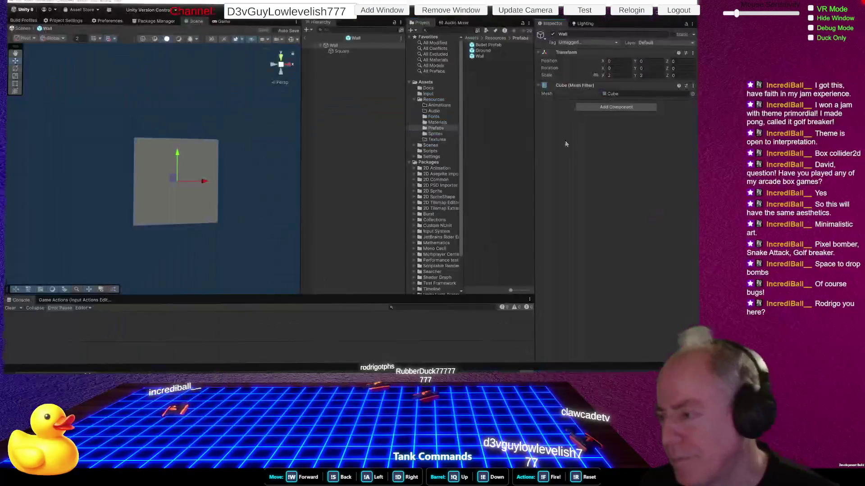
pyautogui.click(631, 107)
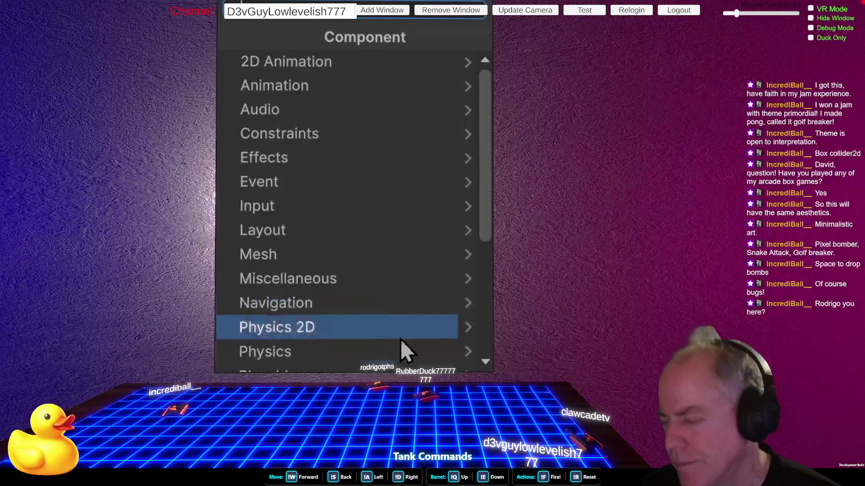
pyautogui.click(630, 195)
pyautogui.click(616, 107)
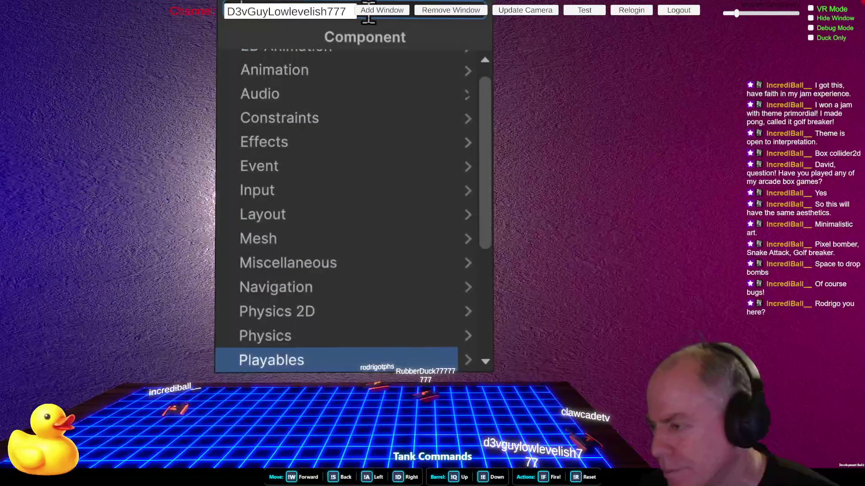
pyautogui.click(565, 168)
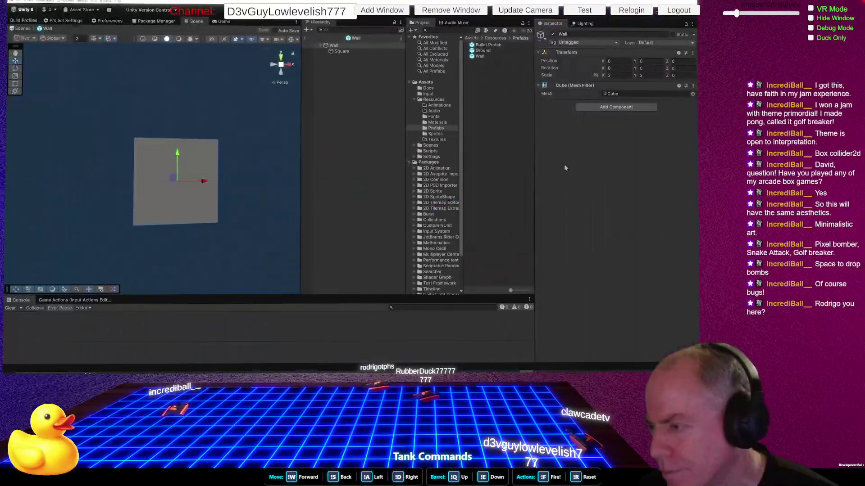
# Scroll the Add Component list to the bottom and choose New script
pyautogui.click(613, 108)
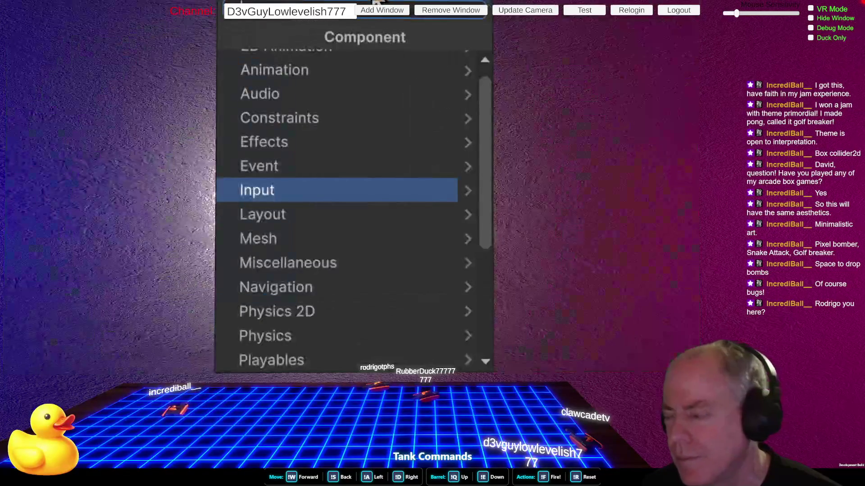
pyautogui.scroll(-3, 349, 166)
pyautogui.scroll(4, 367, 191)
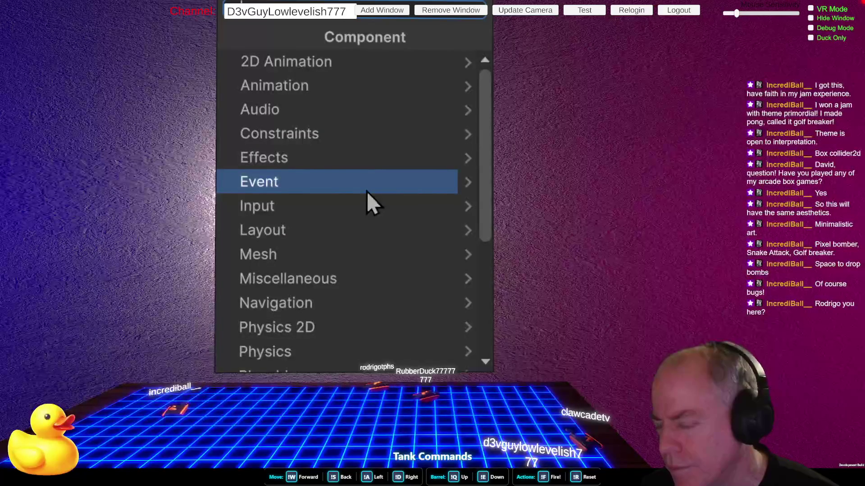
pyautogui.scroll(-3, 367, 191)
pyautogui.click(620, 240)
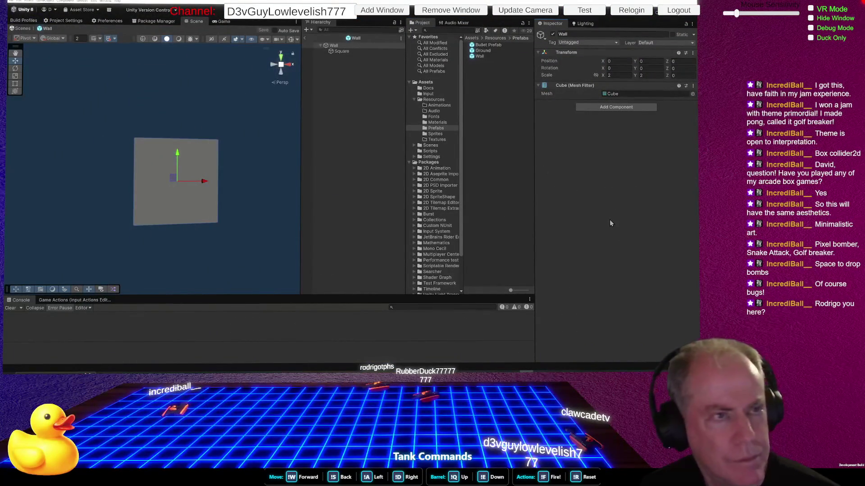
pyautogui.click(614, 109)
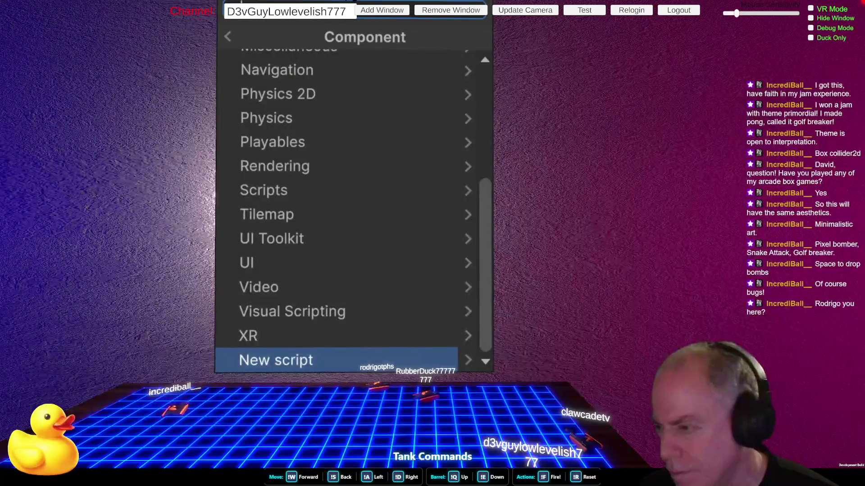
pyautogui.click(320, 363)
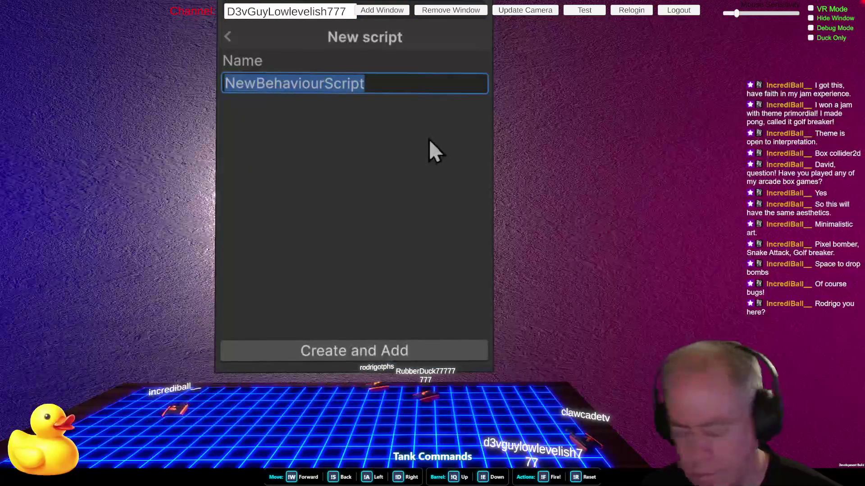
# Name the new script Wall, save it as Wall.cs, and open it in the code editor
pyautogui.write('Wall')
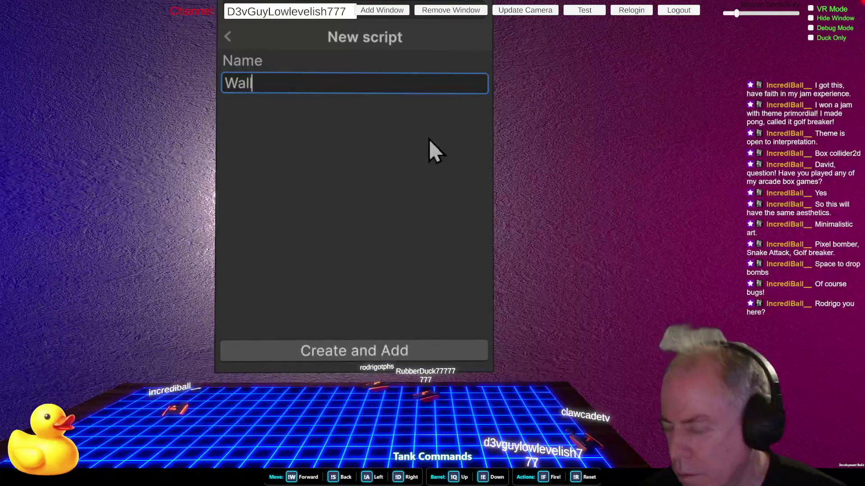
pyautogui.press('Return')
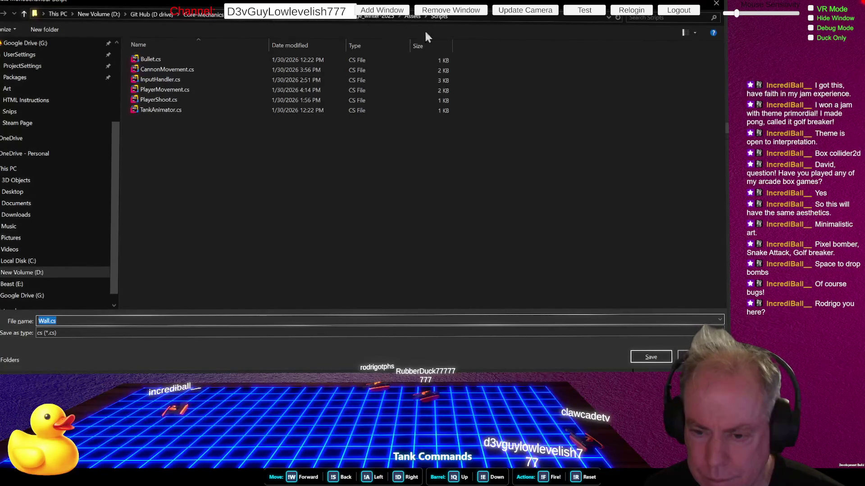
pyautogui.click(646, 358)
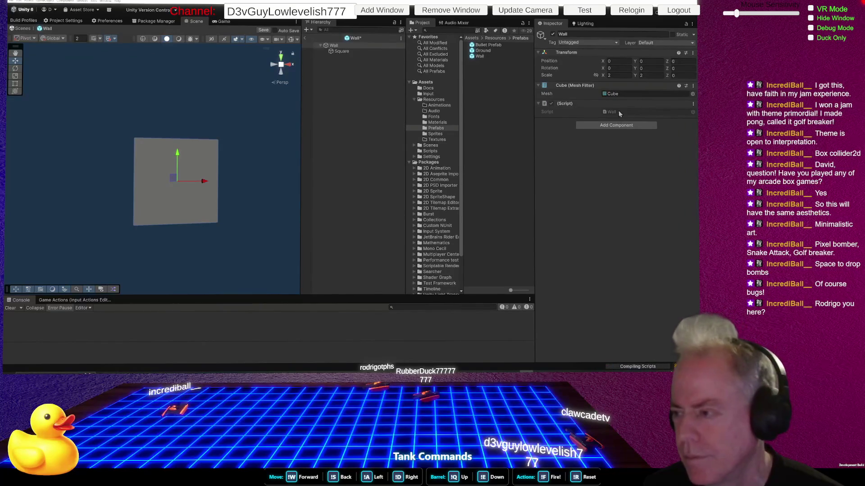
pyautogui.doubleClick(614, 111)
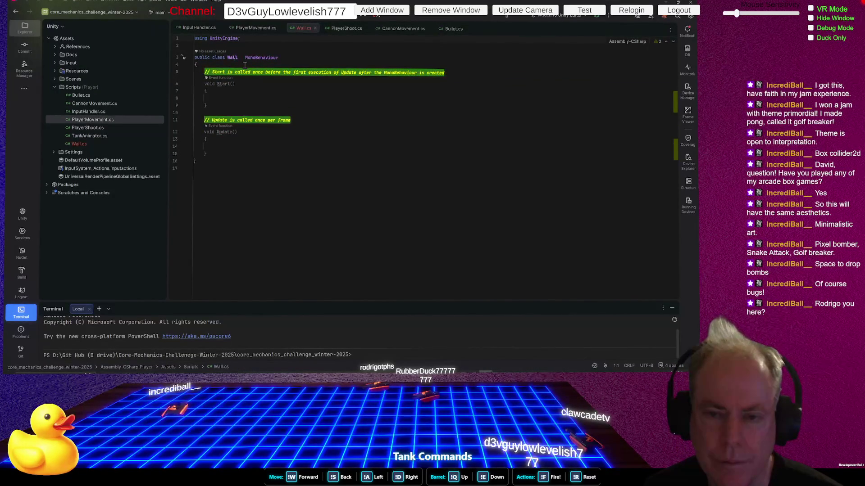
# Delete the template comments and the empty Start and Update methods from Wall.cs
pyautogui.moveTo(204, 72)
pyautogui.mouseDown()
pyautogui.moveTo(496, 73)
pyautogui.moveTo(529, 82)
pyautogui.moveTo(541, 67)
pyautogui.mouseUp()
pyautogui.press('BackSpace')
pyautogui.press('Down')
pyautogui.press('Down')
pyautogui.press('Down')
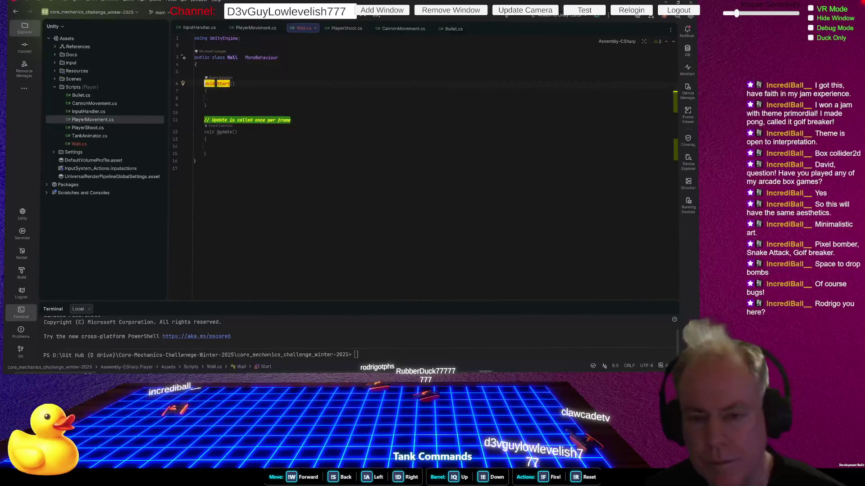
pyautogui.press('Up')
pyautogui.press('Up')
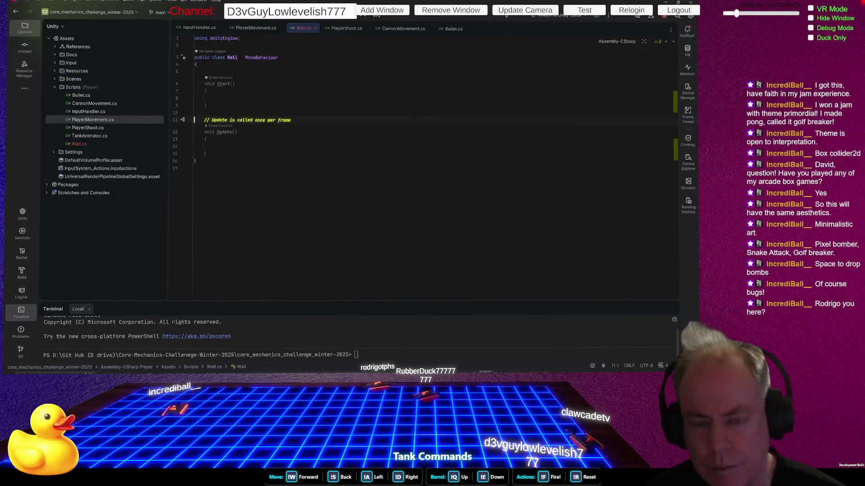
pyautogui.hotkey('shift', 'End')
pyautogui.press('BackSpace')
pyautogui.press('Down')
pyautogui.press('Down')
pyautogui.press('Down')
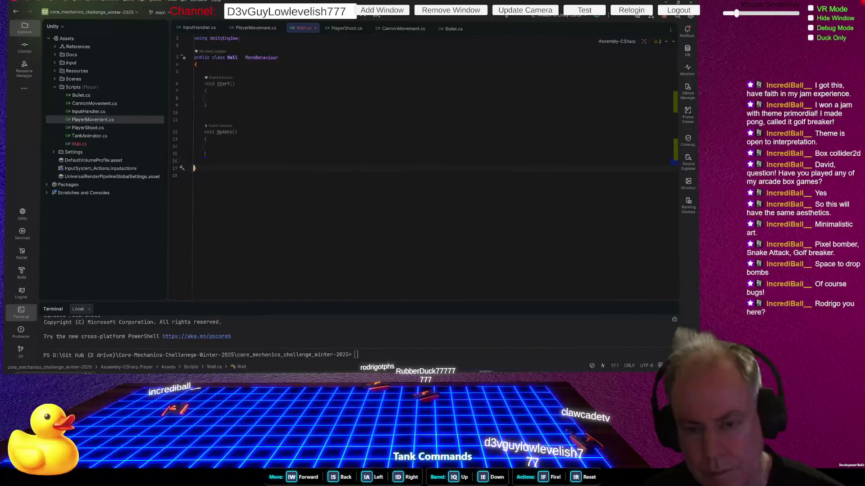
pyautogui.hotkey('shift', 'Up')
pyautogui.hotkey('shift', 'Up')
pyautogui.hotkey('shift', 'Up')
pyautogui.press('BackSpace')
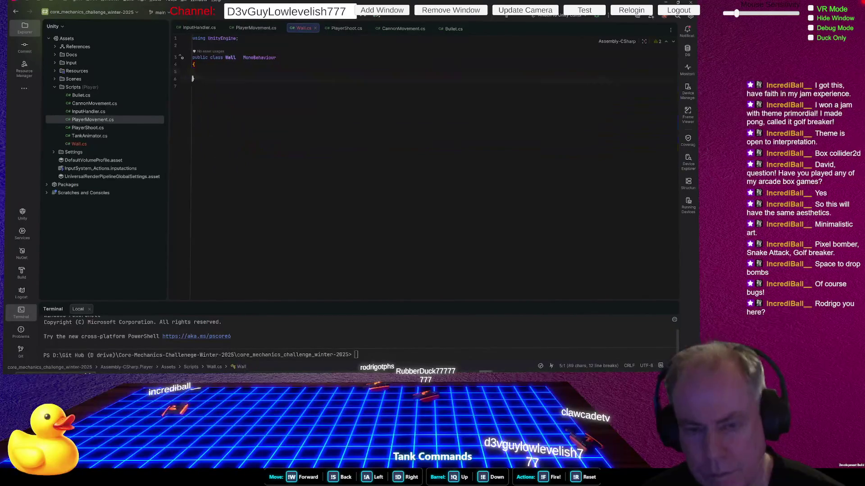
# Add an OnCollisionEnter(Collision other) method that logs other.transform.name with Debug.Log
pyautogui.write('onc')
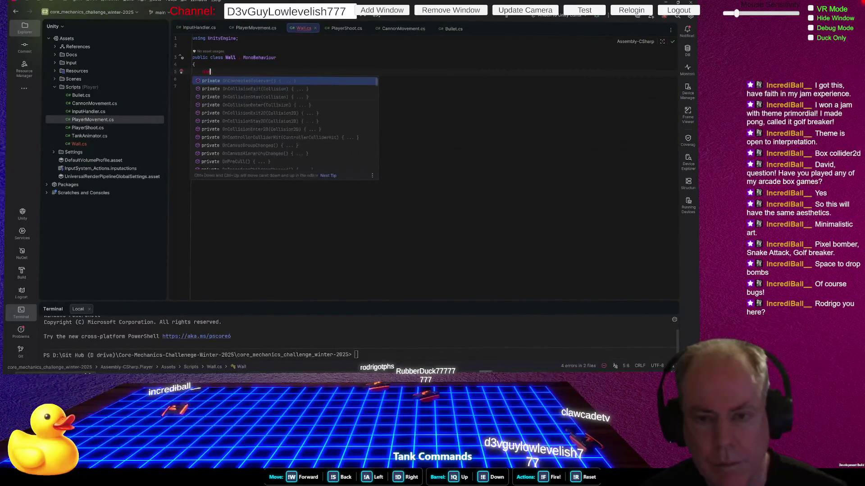
pyautogui.write('ol')
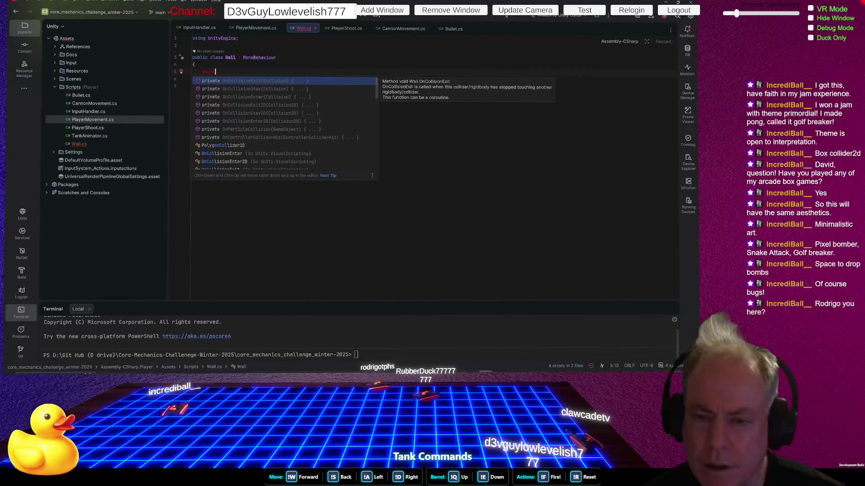
pyautogui.press('Down')
pyautogui.press('Down')
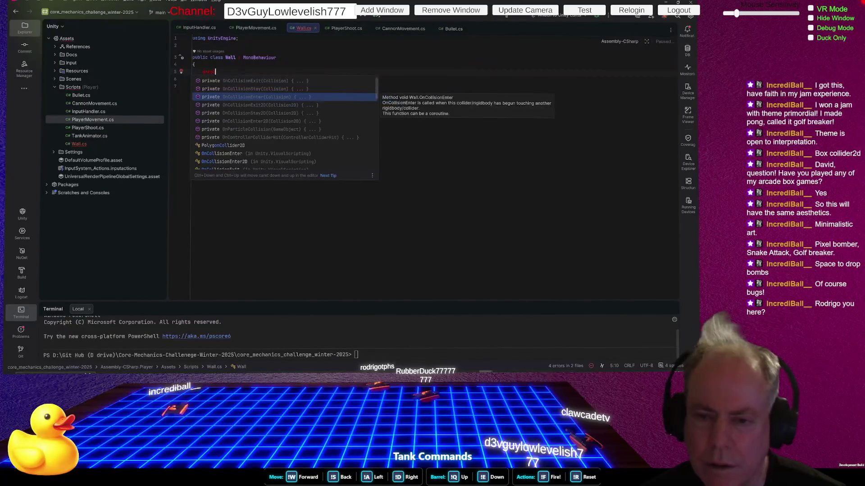
pyautogui.press('Return')
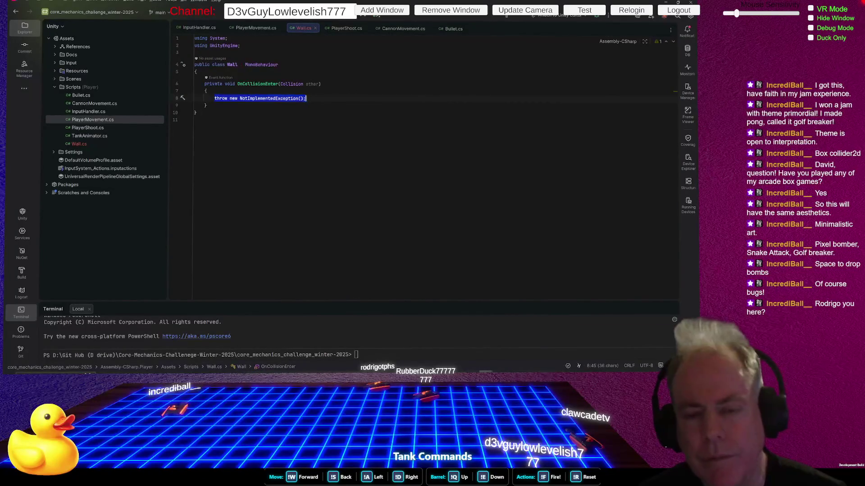
pyautogui.write('L')
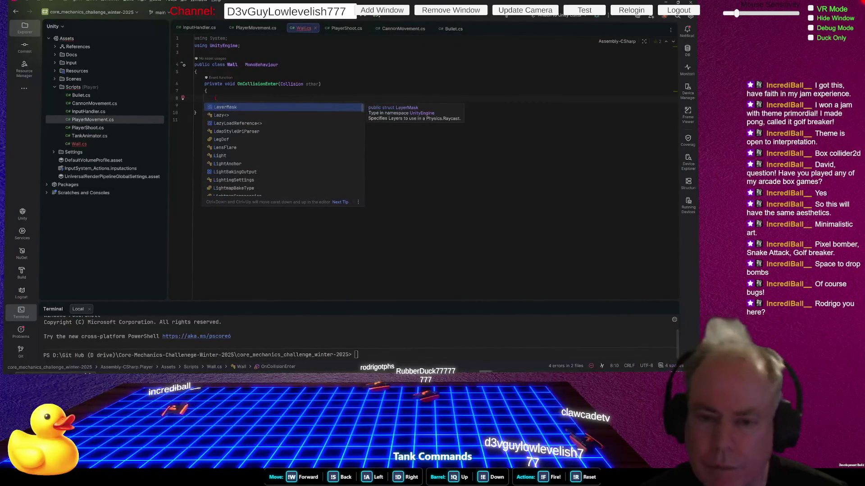
pyautogui.press('BackSpace')
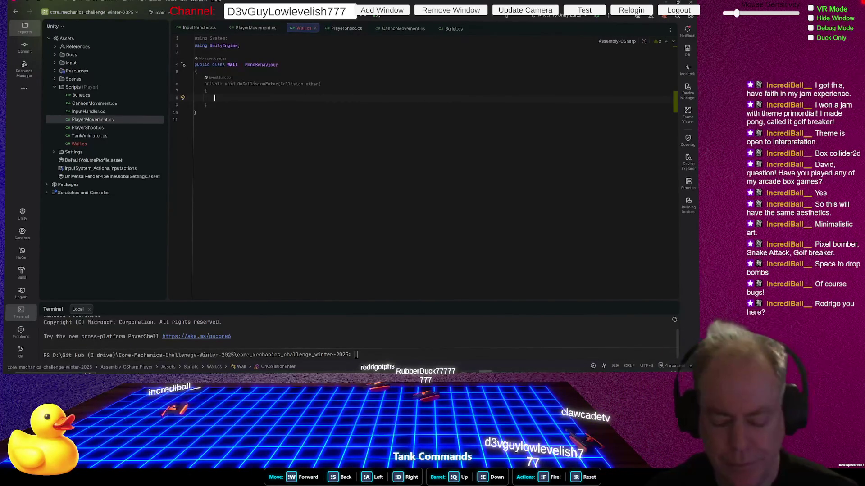
pyautogui.write('Deb')
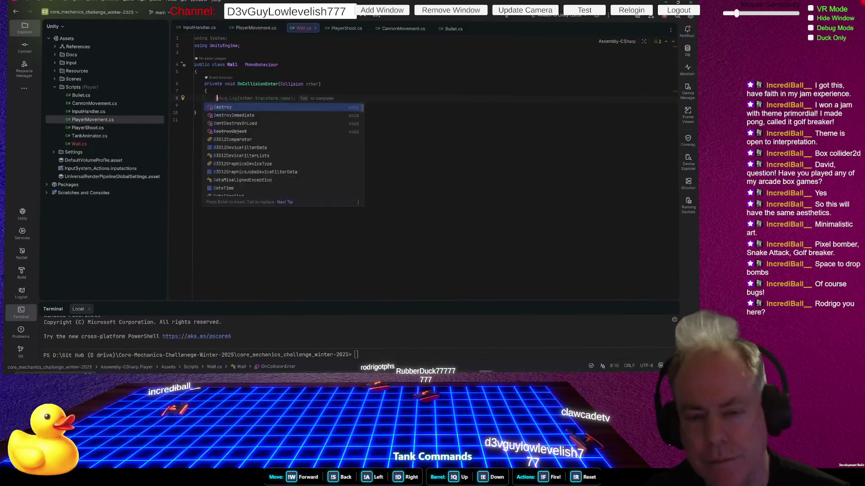
pyautogui.press('BackSpace')
pyautogui.press('BackSpace')
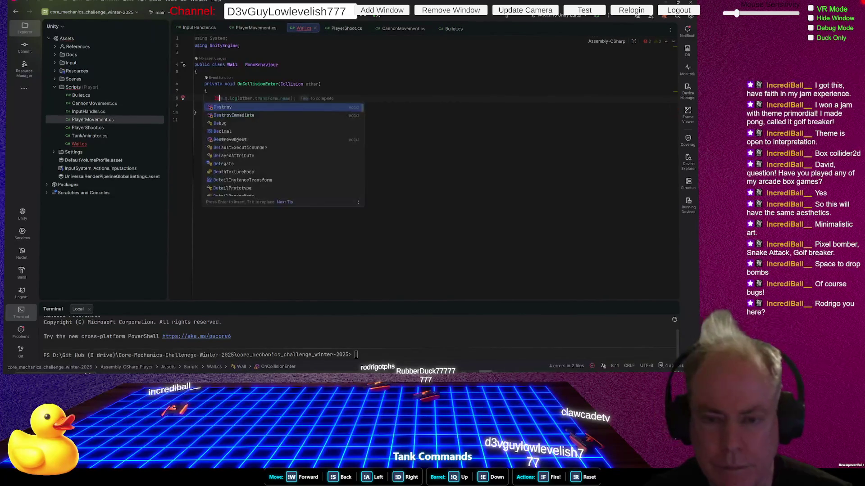
pyautogui.press('Tab')
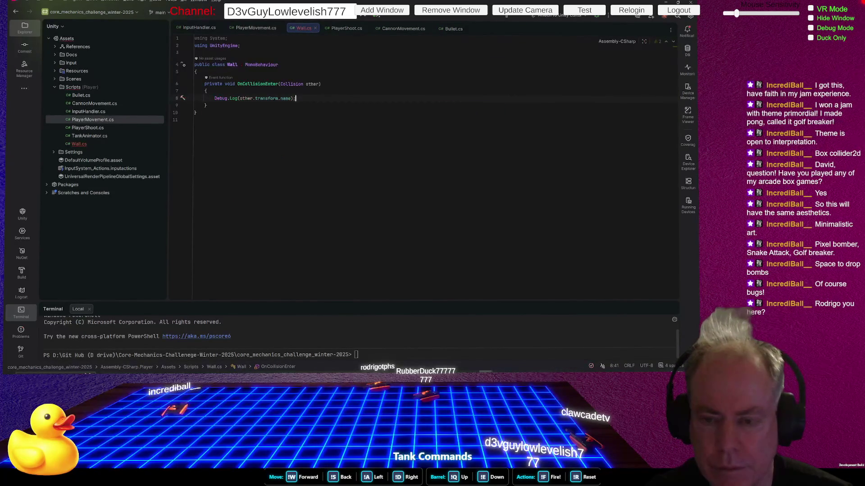
pyautogui.hotkey('alt', 'Tab')
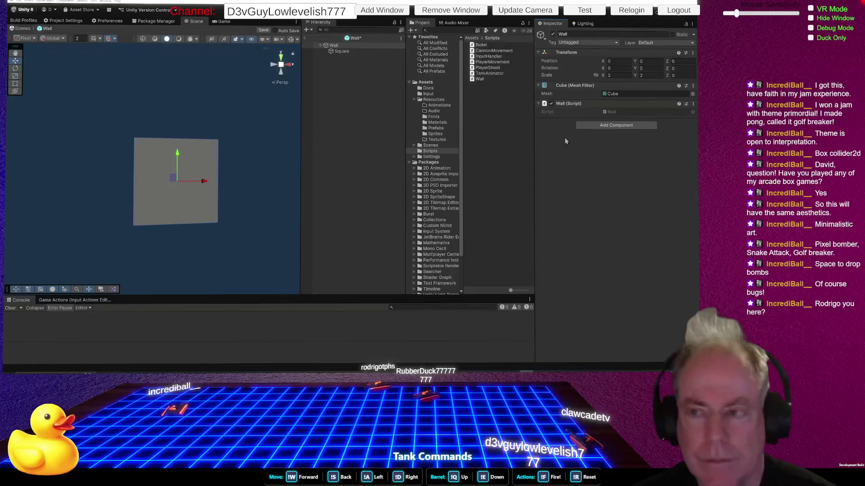
# Save the Wall prefab with its new Wall script component
pyautogui.hotkey('ctrl', 's')
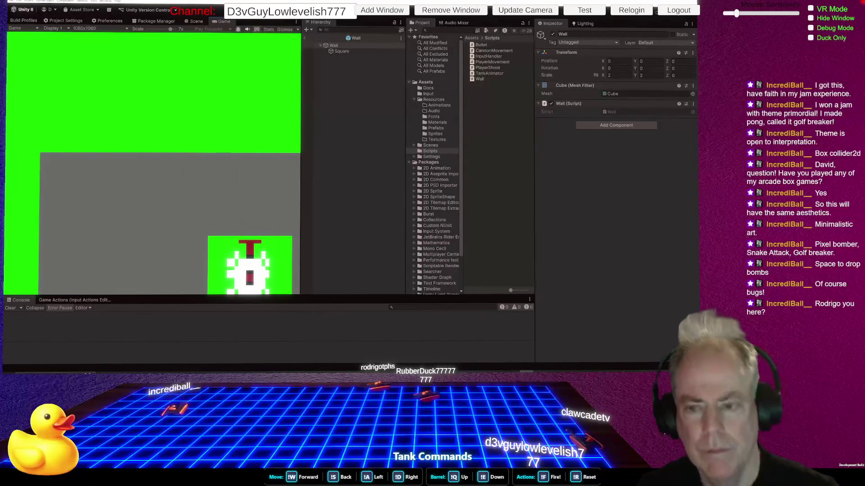
# Back in the scene, try moving the Main Camera to Z -5.58, then undo to -10
pyautogui.click(304, 38)
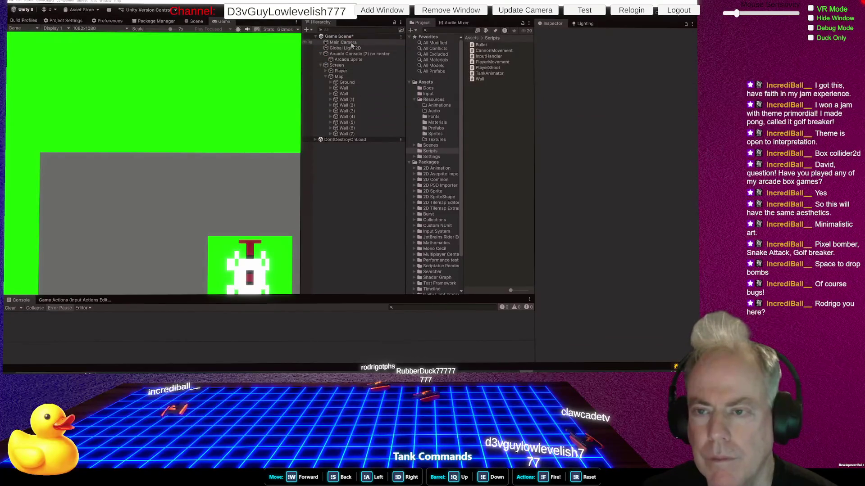
pyautogui.click(353, 43)
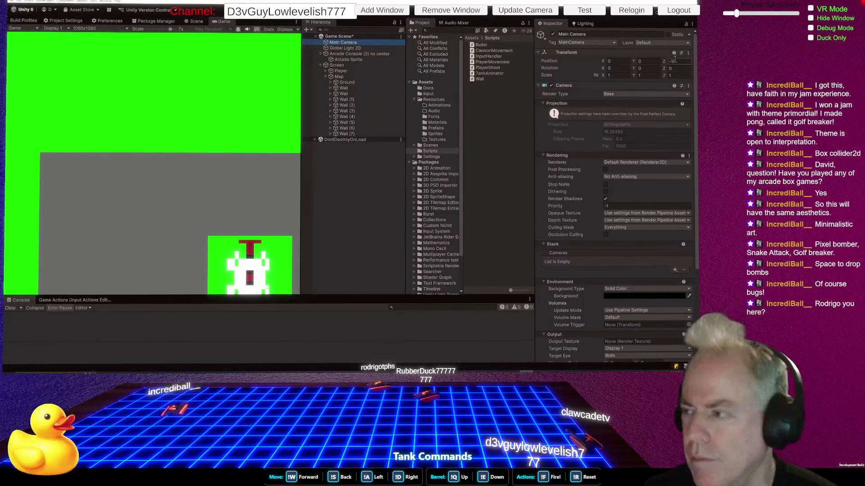
pyautogui.moveTo(664, 64)
pyautogui.mouseDown()
pyautogui.moveTo(862, 63)
pyautogui.moveTo(16, 61)
pyautogui.moveTo(30, 60)
pyautogui.mouseUp()
pyautogui.hotkey('ctrl', 'z')
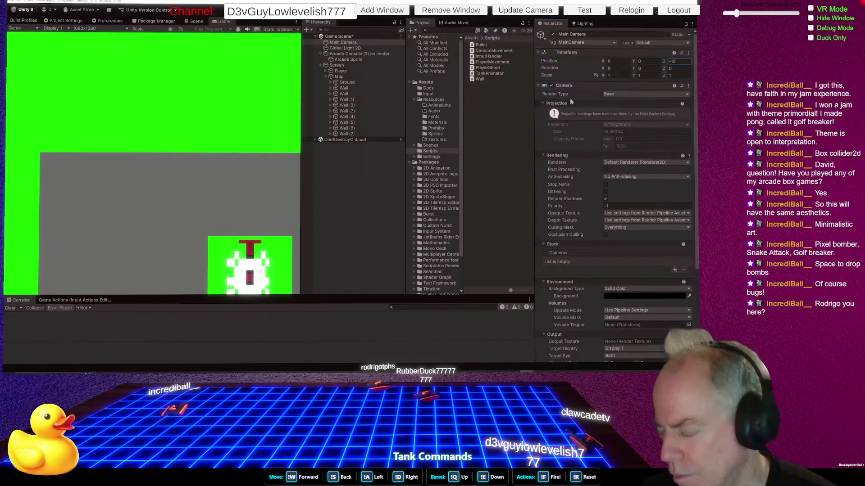
# Try Pixel Perfect Camera reference resolutions around 2932 by 2217, then revert to 360 by 360
pyautogui.scroll(-5, 624, 152)
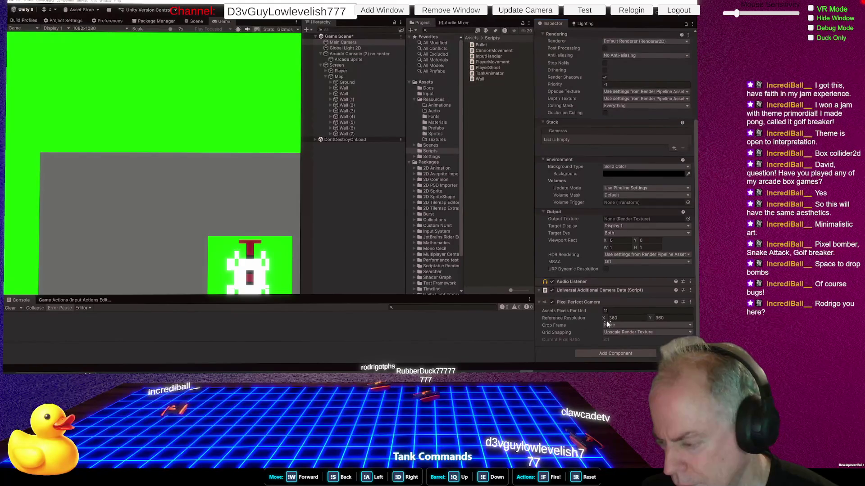
pyautogui.moveTo(603, 319); pyautogui.dragTo(617, 317)
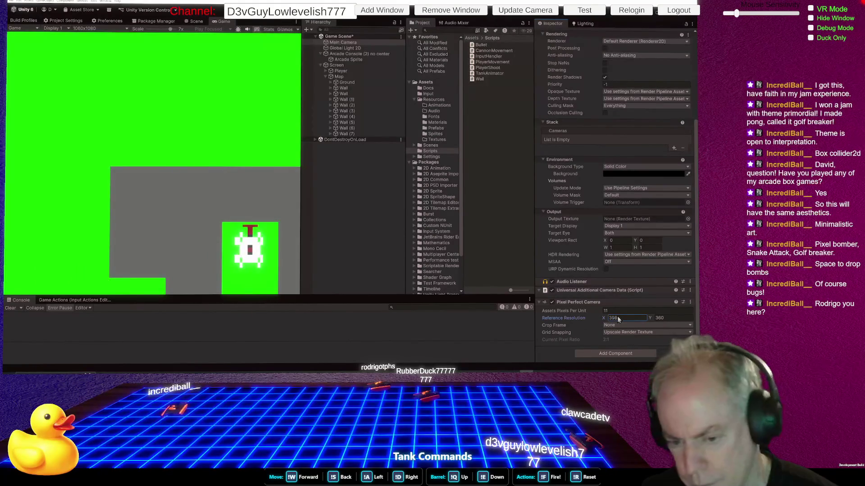
pyautogui.write('2726')
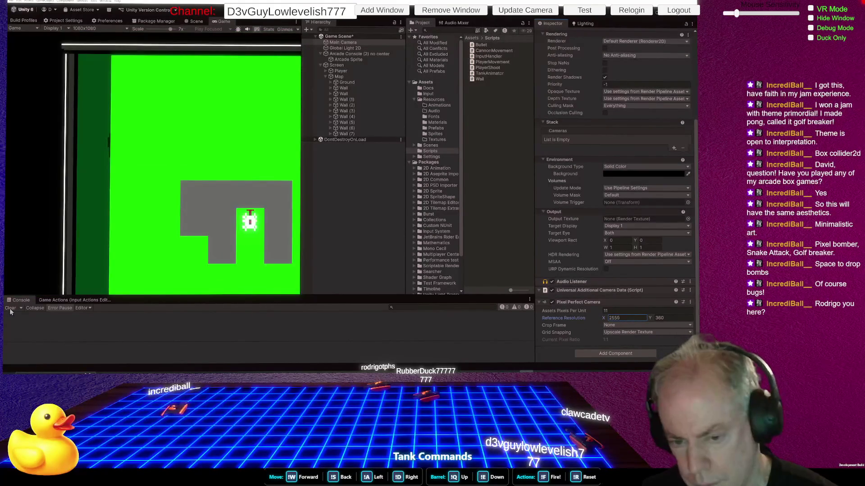
pyautogui.write('2932')
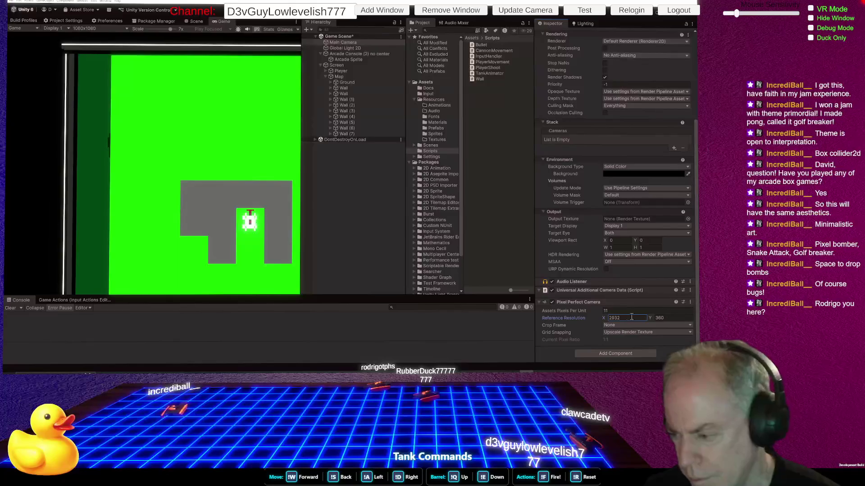
pyautogui.click(650, 317)
pyautogui.write('1014')
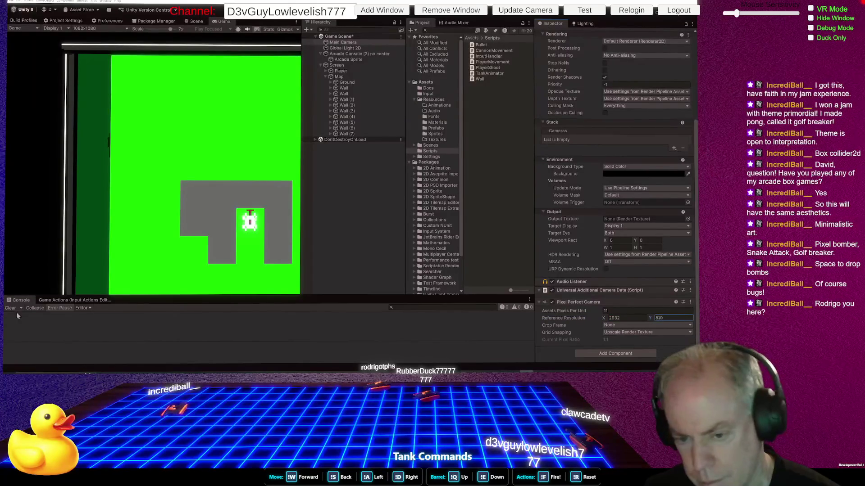
pyautogui.press('BackSpace')
pyautogui.press('BackSpace')
pyautogui.press('BackSpace')
pyautogui.write('2217')
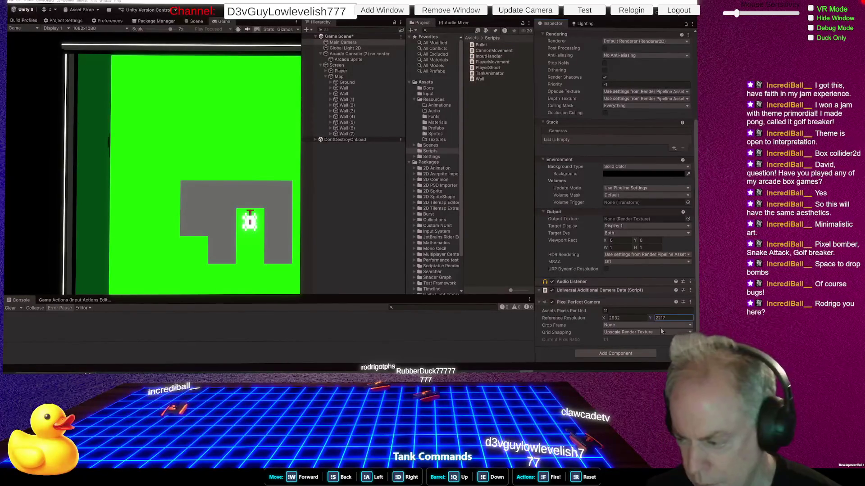
pyautogui.moveTo(651, 318)
pyautogui.mouseDown()
pyautogui.moveTo(322, 197)
pyautogui.moveTo(489, 177)
pyautogui.moveTo(673, 221)
pyautogui.moveTo(421, 310)
pyautogui.moveTo(509, 296)
pyautogui.mouseUp()
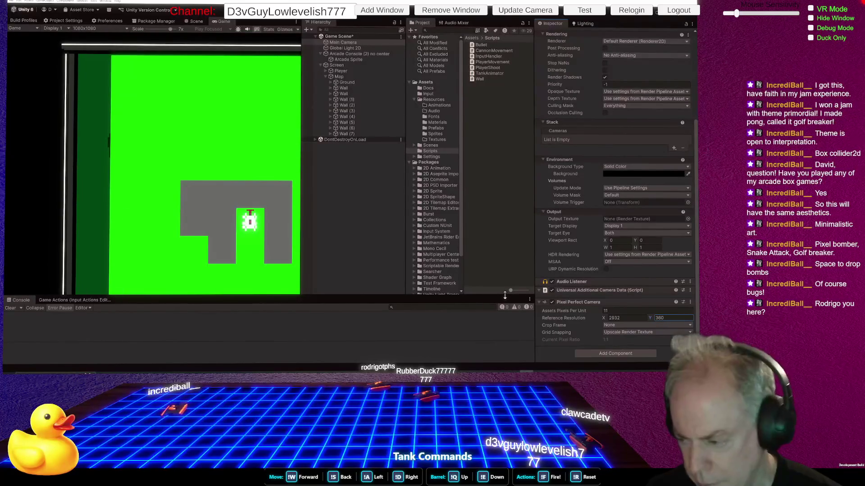
pyautogui.hotkey('ctrl', 'z')
pyautogui.click(493, 253)
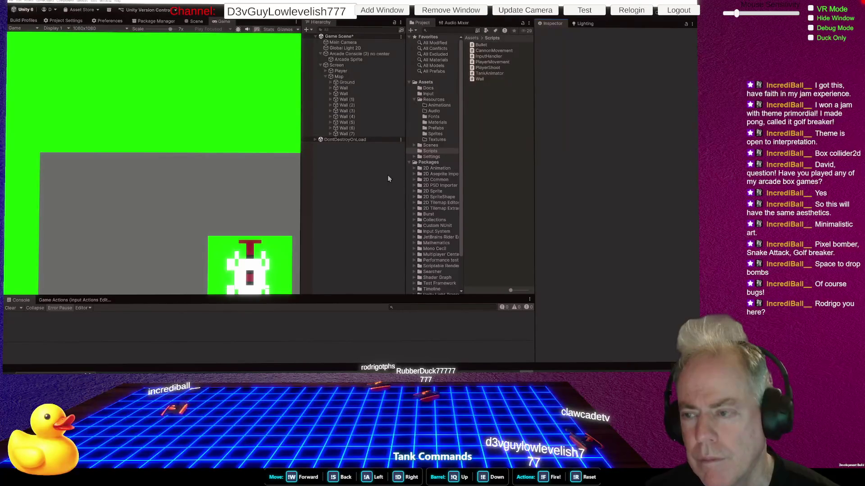
# Select the Main Camera, set Assets Pixels Per Unit to 1, and keep the 380×360 reference resolution
pyautogui.click(343, 42)
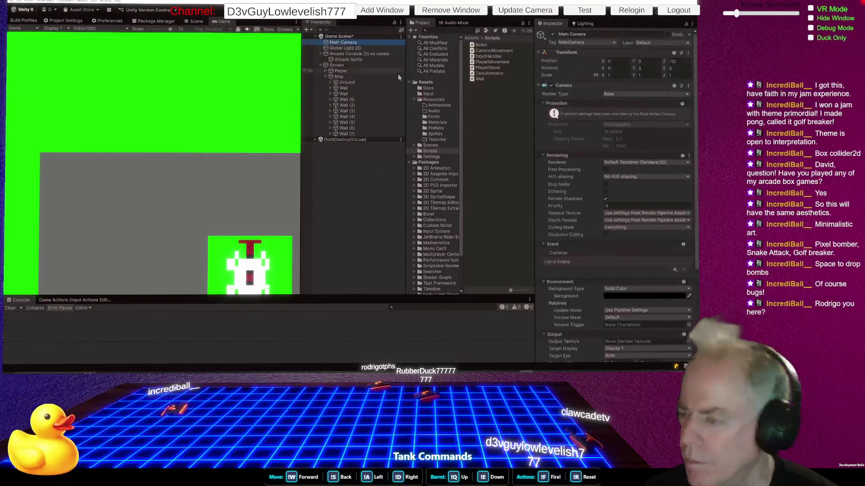
pyautogui.click(602, 60)
pyautogui.hotkey('ctrl', 'p')
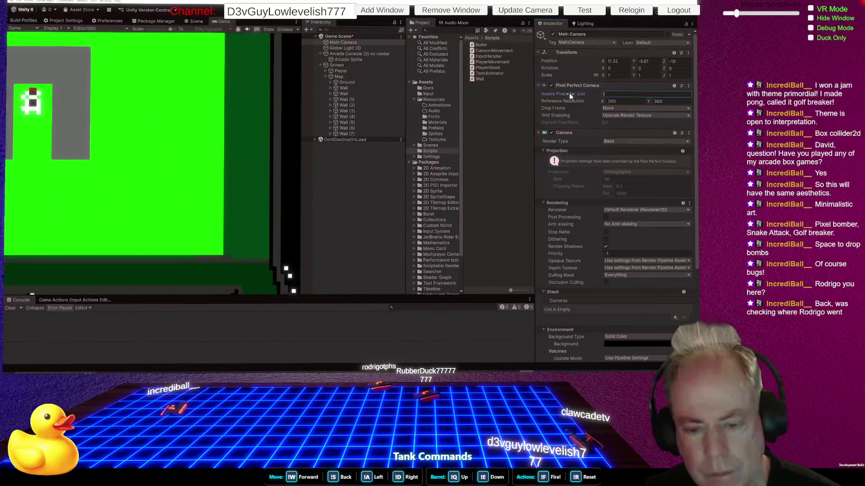
pyautogui.moveTo(569, 93); pyautogui.dragTo(570, 92)
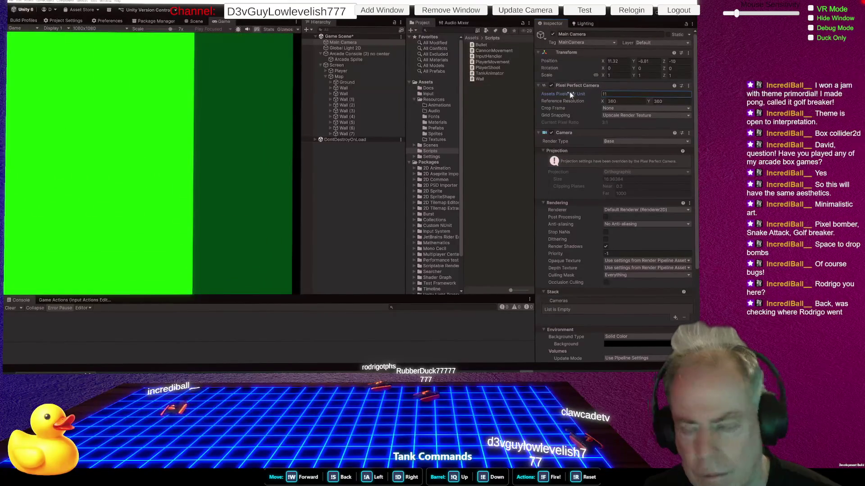
pyautogui.click(640, 101)
pyautogui.write('521447')
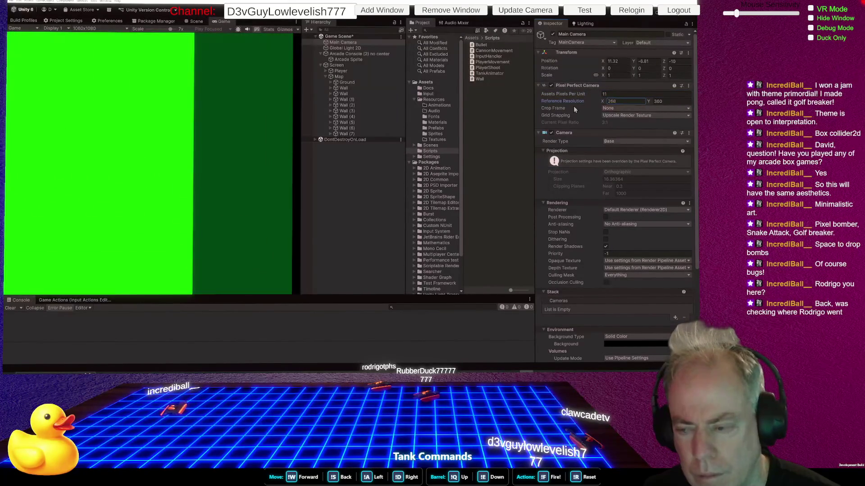
pyautogui.click(650, 101)
pyautogui.write('416')
pyautogui.write('380')
pyautogui.click(659, 100)
pyautogui.write('360')
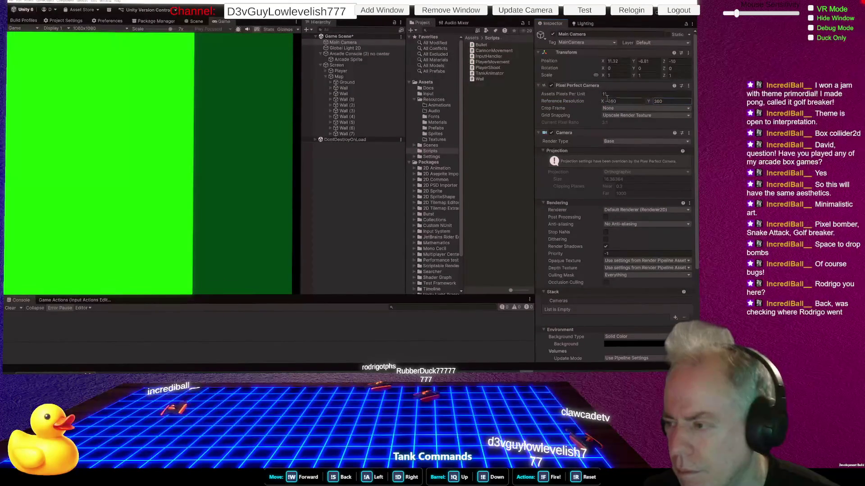
pyautogui.click(608, 101)
pyautogui.press('Return')
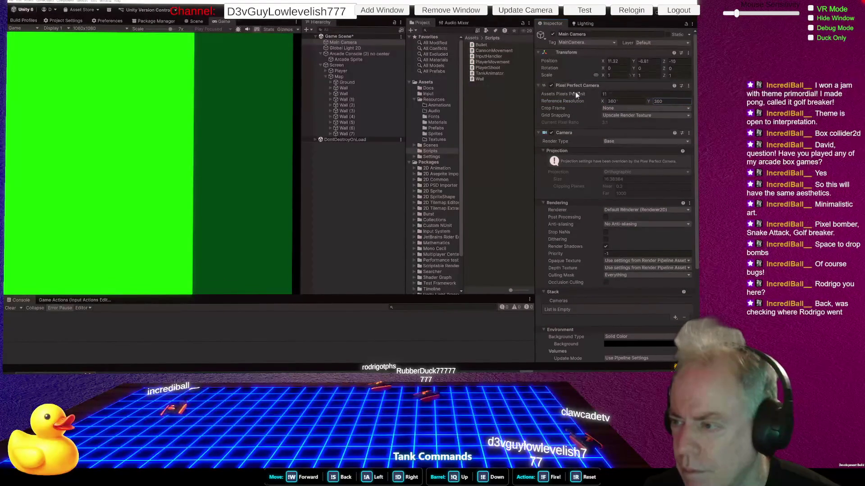
# Try Assets Pixels Per Unit values 1, 3 and 7, settling on 2
pyautogui.click(613, 93)
pyautogui.write('1')
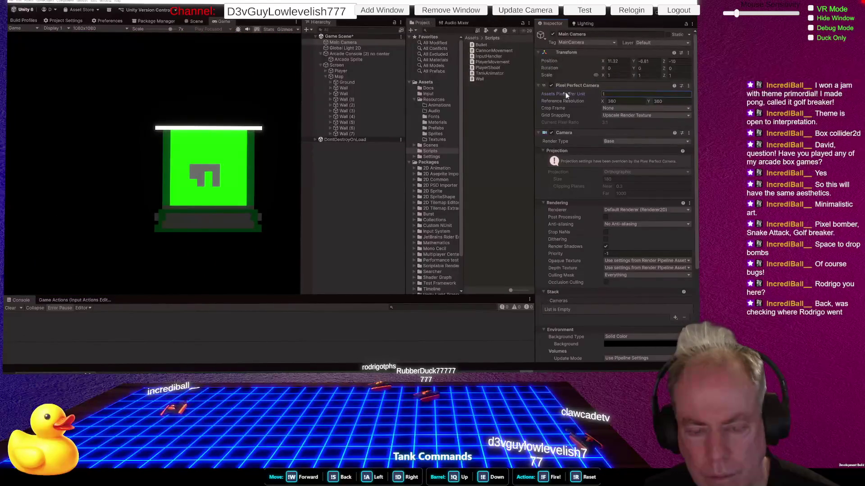
pyautogui.press('BackSpace')
pyautogui.write('3')
pyautogui.press('BackSpace')
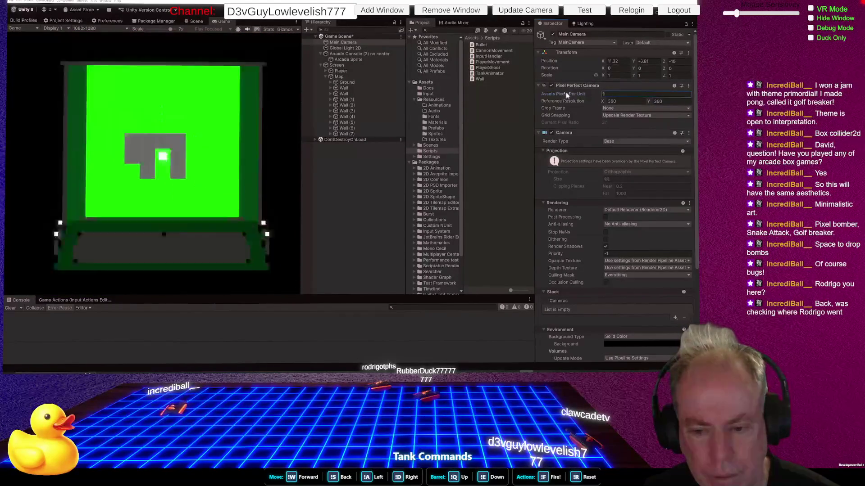
pyautogui.write('7')
pyautogui.press('BackSpace')
pyautogui.write('2')
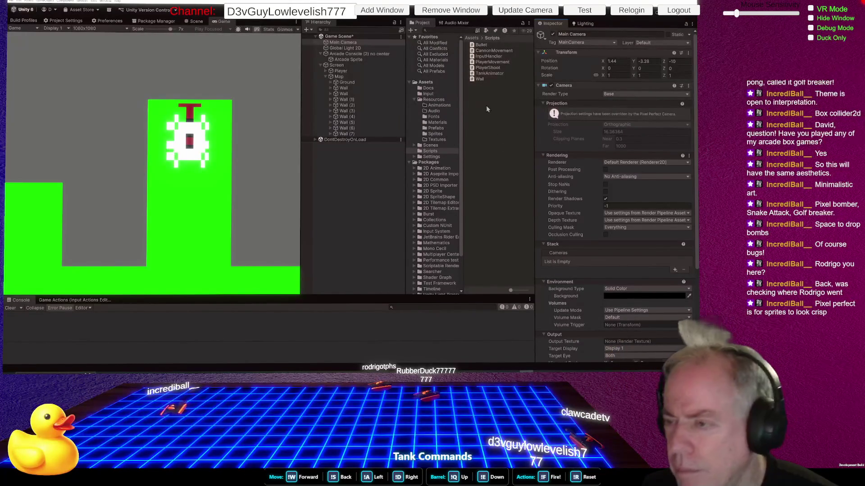
# Browse Materials, then the Scenes folder, and cancel reopening Game Scene to keep its unsaved changes
pyautogui.click(440, 123)
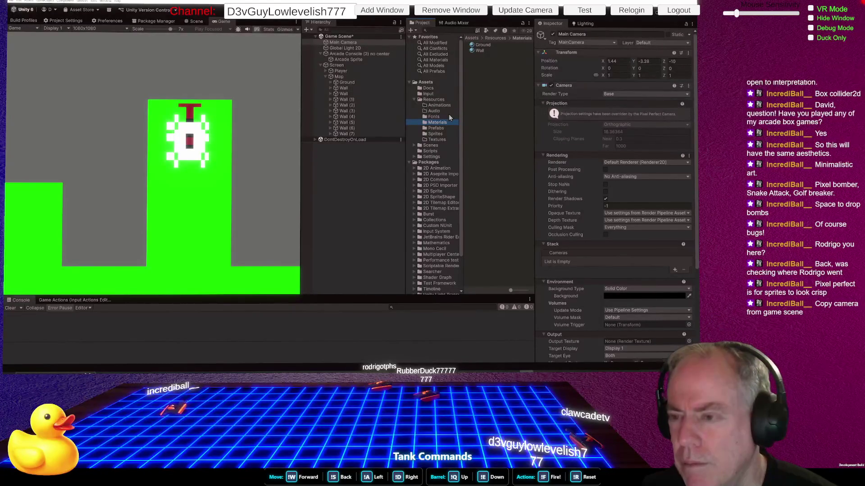
pyautogui.click(439, 146)
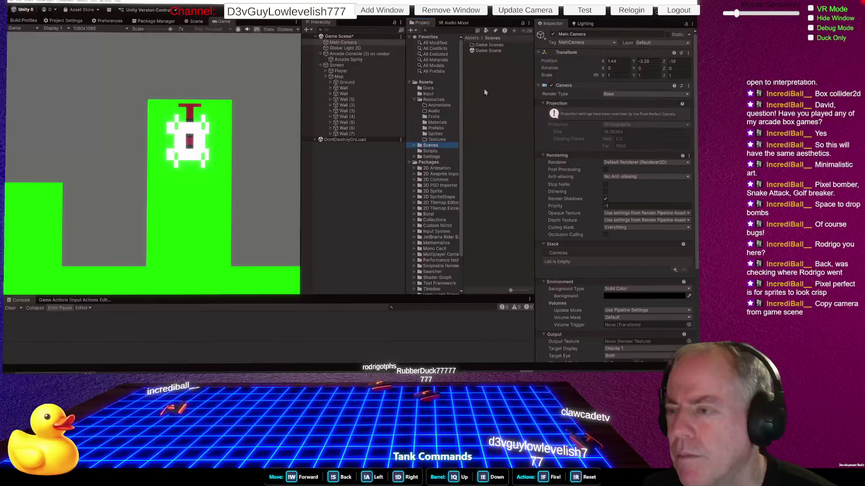
pyautogui.doubleClick(486, 52)
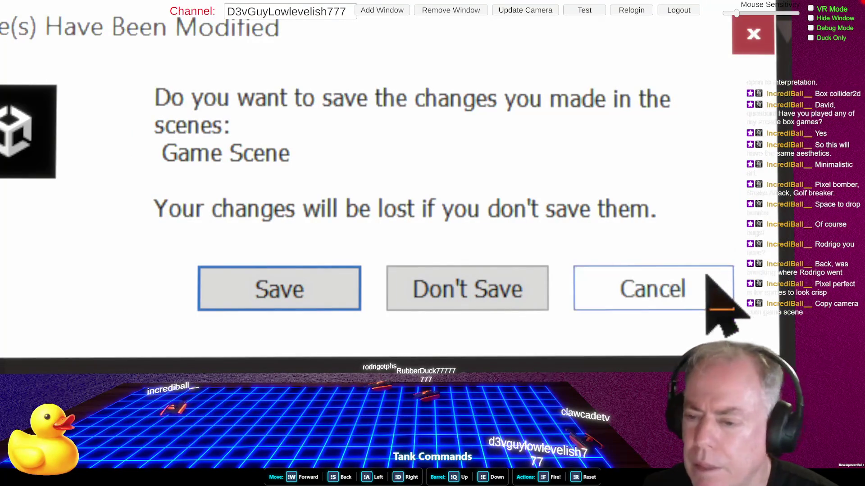
pyautogui.click(718, 295)
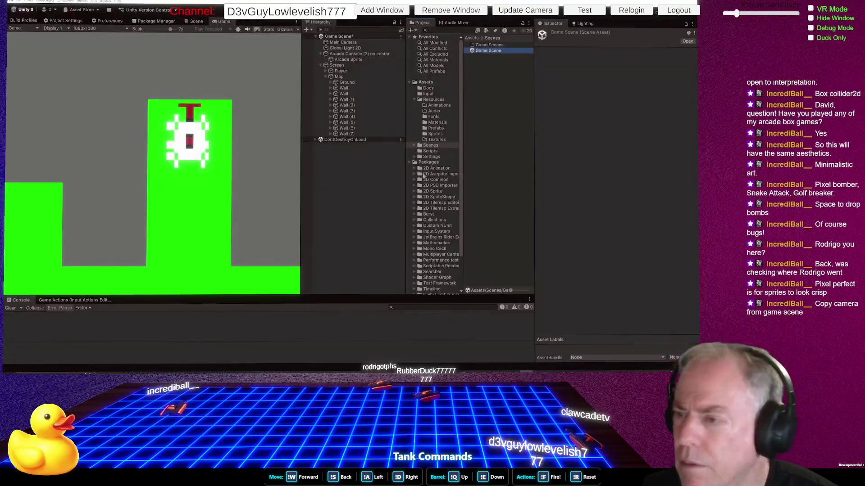
# Select Screen, exit Play mode, save Game Scene with Ctrl+S, and switch to the Git client
pyautogui.click(493, 127)
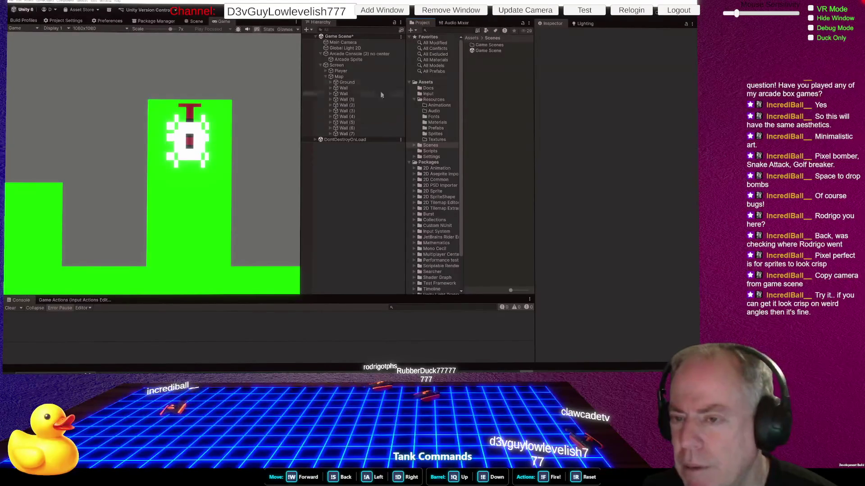
pyautogui.click(342, 66)
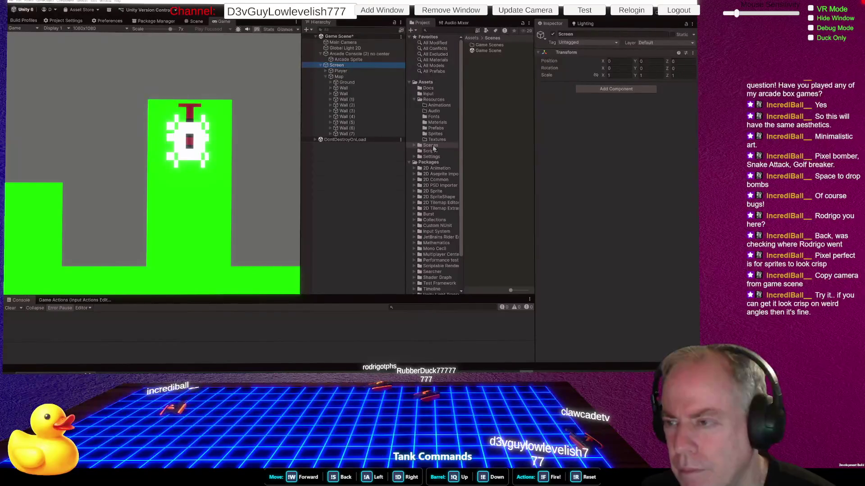
pyautogui.click(354, 9)
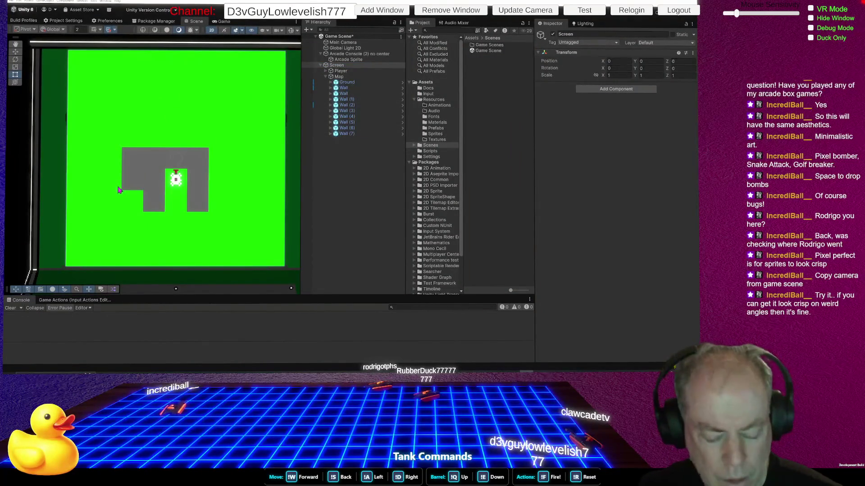
pyautogui.hotkey('ctrl', 's')
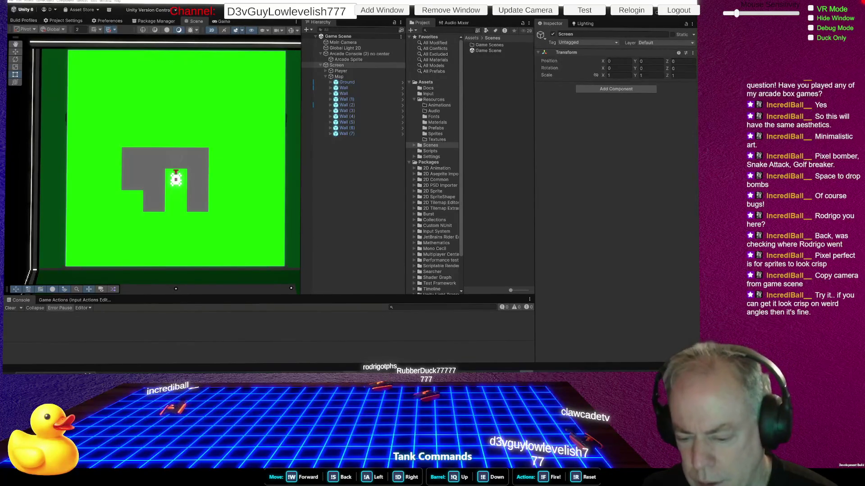
pyautogui.hotkey('alt', 'Tab')
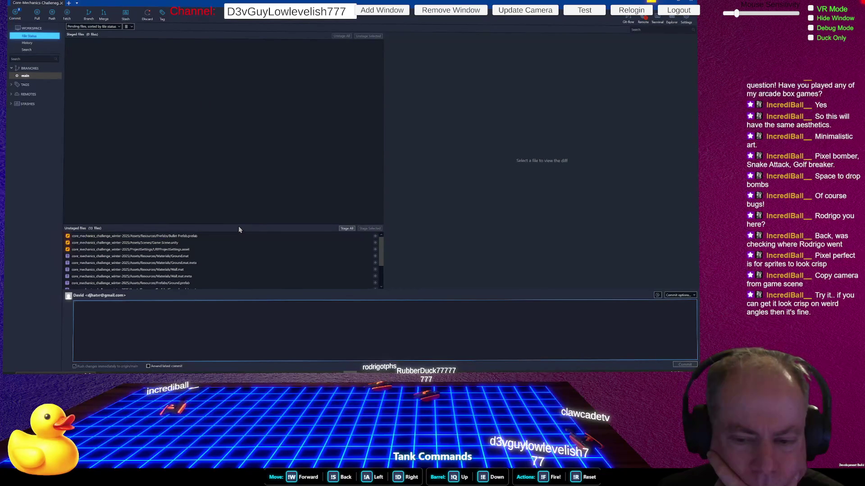
# Enlarge Fork's Unstaged pane to list all changed files, then return to Unity
pyautogui.moveTo(240, 225); pyautogui.dragTo(254, 172)
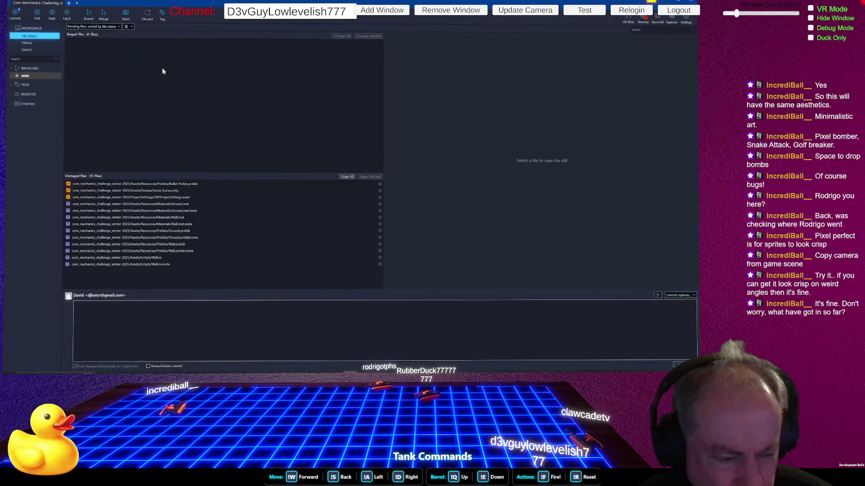
pyautogui.hotkey('alt', 'Tab')
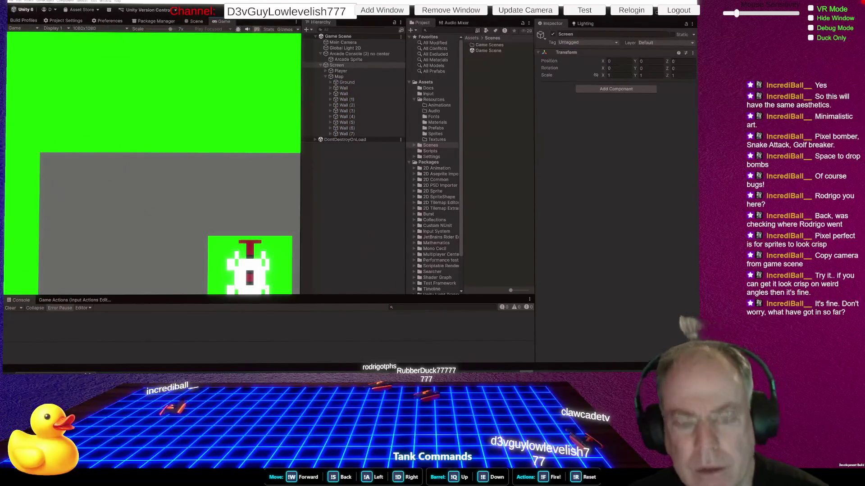
# Drive the tank forward and left with W and A, then switch to the Pixel Bomber itch.io page
pyautogui.press('w')
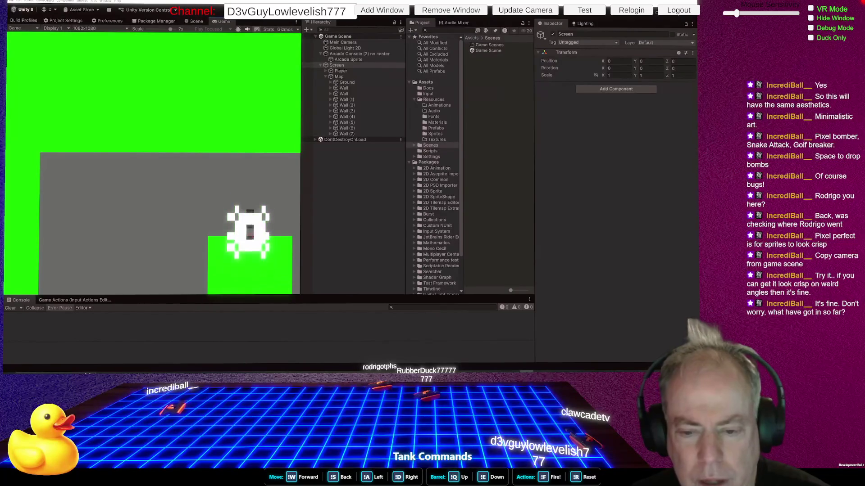
pyautogui.press('a')
pyautogui.press('w')
pyautogui.press('a')
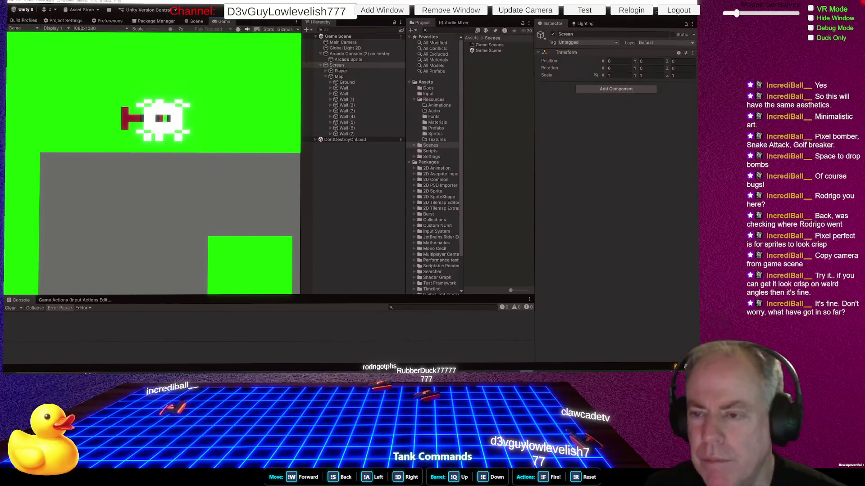
pyautogui.hotkey('alt', 'Tab')
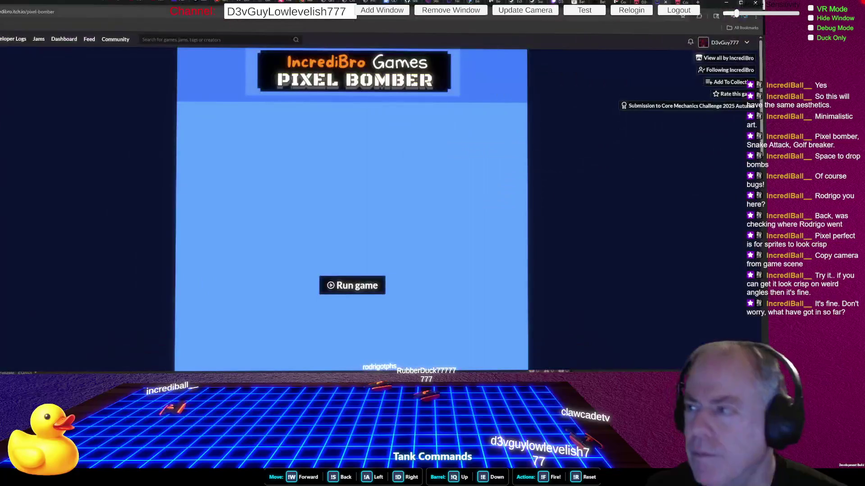
# Open the Core Mechanics Challenge jam tab and highlight 'Tank can move in four directions and shoot projectiles'
pyautogui.click(635, 2)
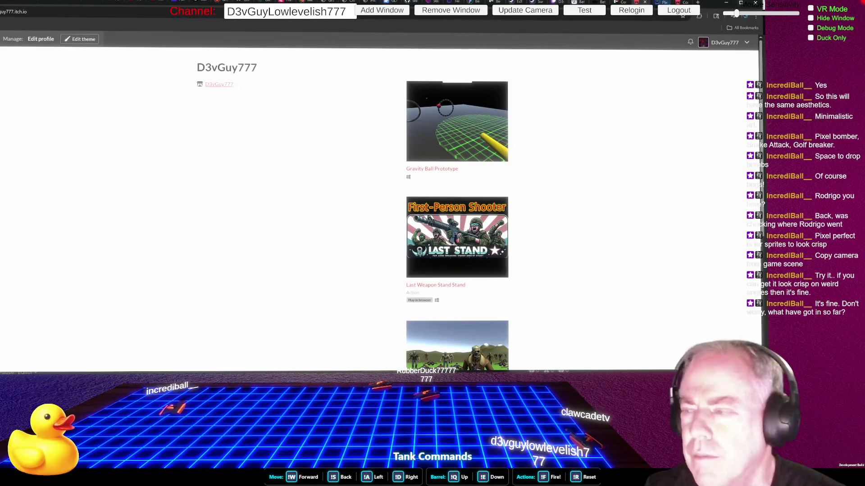
pyautogui.click(665, 2)
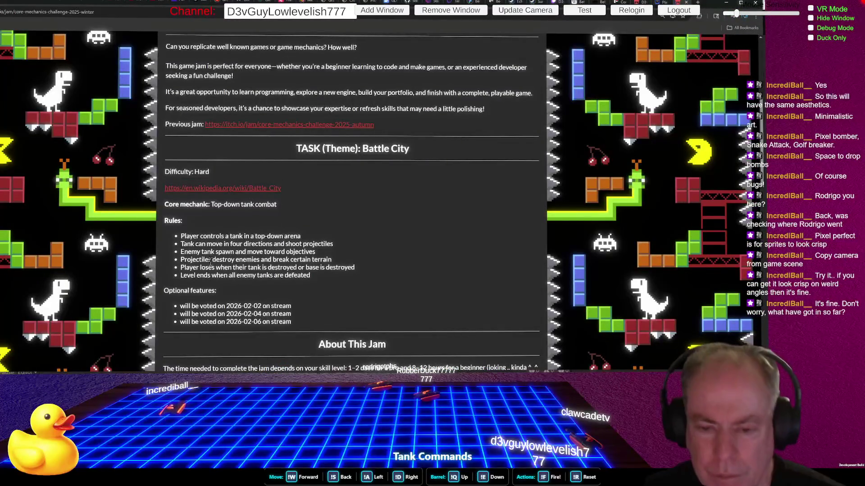
pyautogui.moveTo(182, 246); pyautogui.dragTo(347, 248)
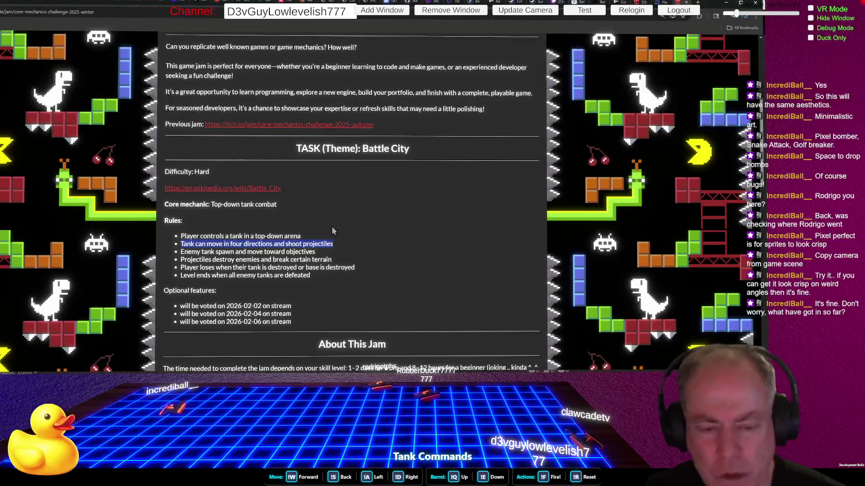
pyautogui.hotkey('alt', 'Tab')
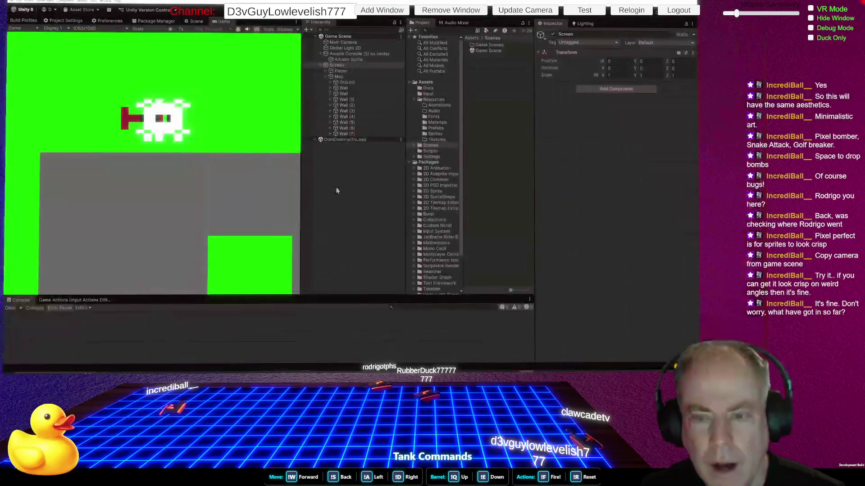
# Drive the tank around the arena in all four directions with the arrow keys, then exit Play mode with Ctrl+P
pyautogui.press('Down')
pyautogui.press('Right')
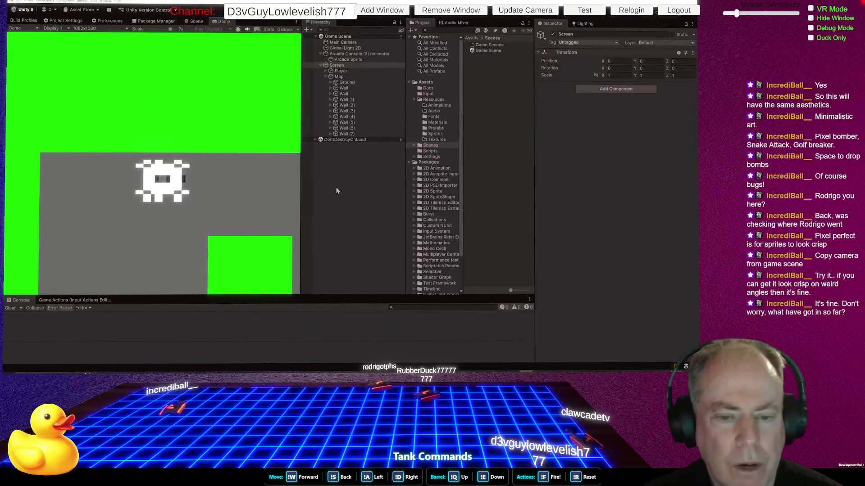
pyautogui.press('Up')
pyautogui.press('Left')
pyautogui.press('Up')
pyautogui.press('Down')
pyautogui.press('Right')
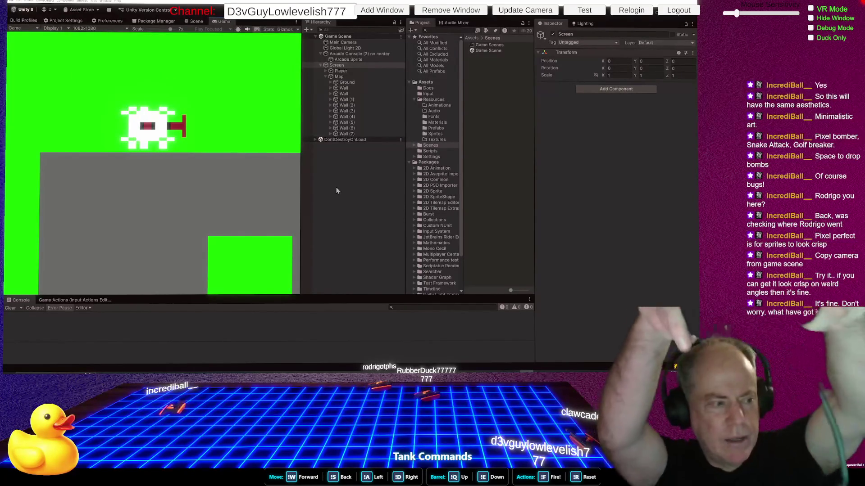
pyautogui.press('Down')
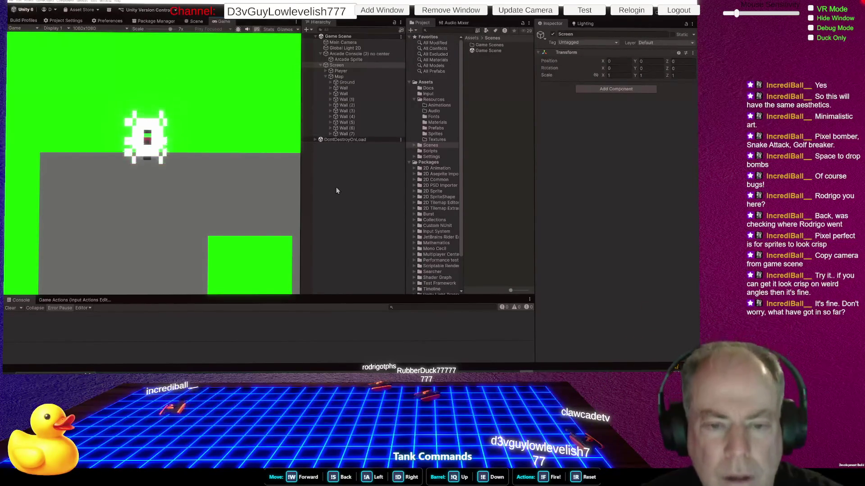
pyautogui.press('Up')
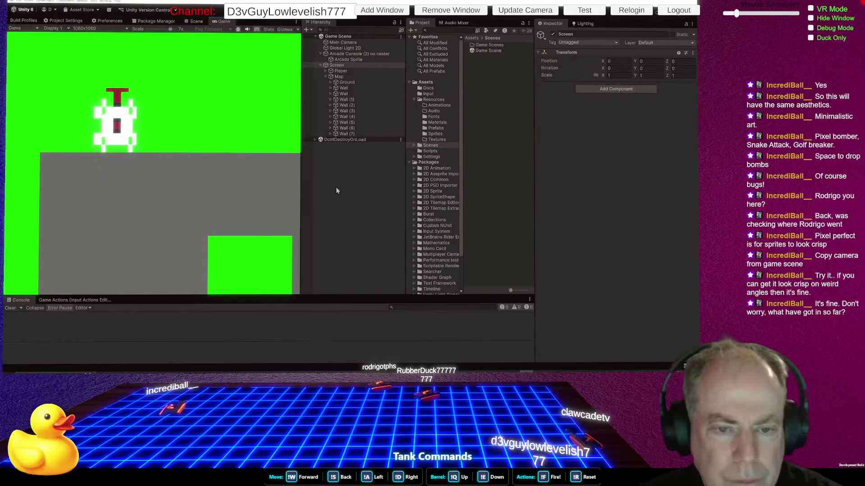
pyautogui.press('Right')
pyautogui.press('Down')
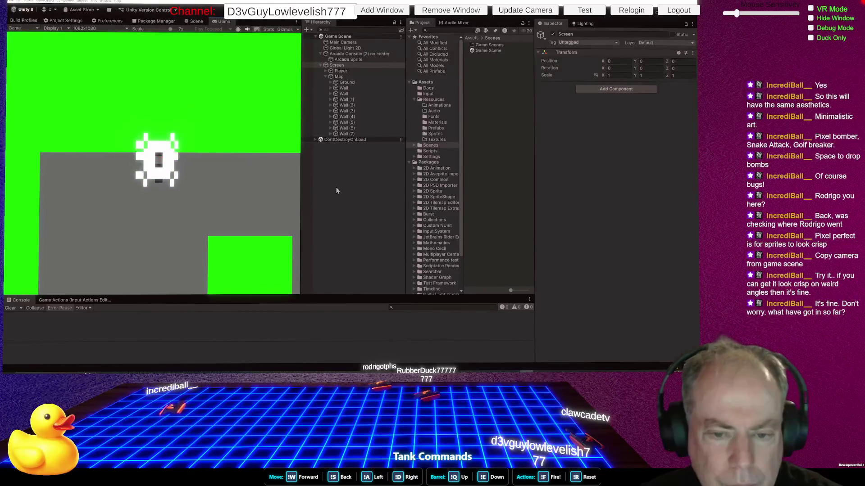
pyautogui.press('Up')
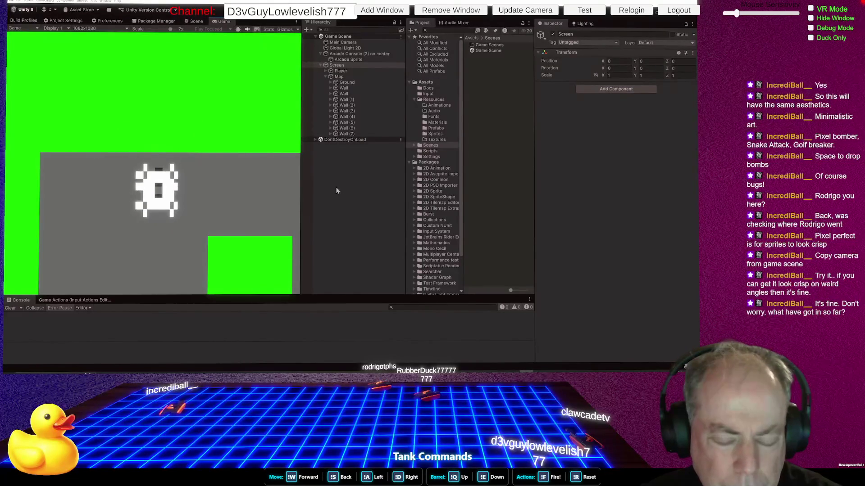
pyautogui.press('Up')
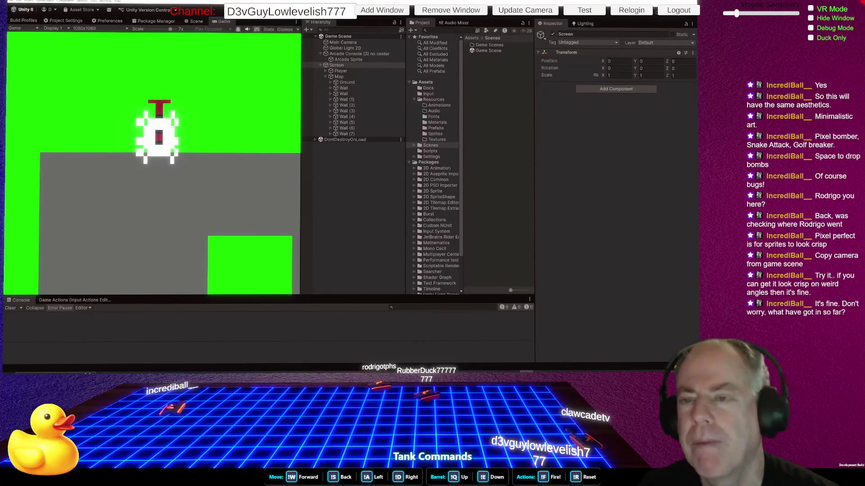
pyautogui.hotkey('ctrl', 'p')
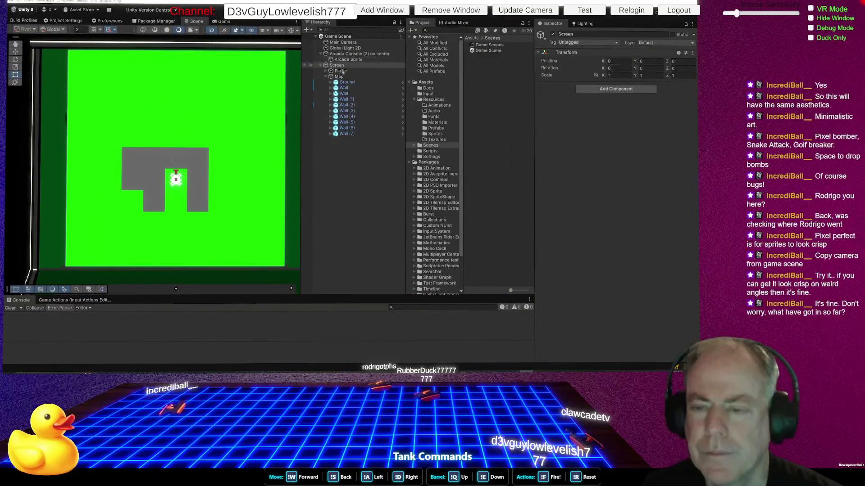
# Expand Player, select Cannon End, and set its Sprite Renderer Order in Layer to 3
pyautogui.click(326, 71)
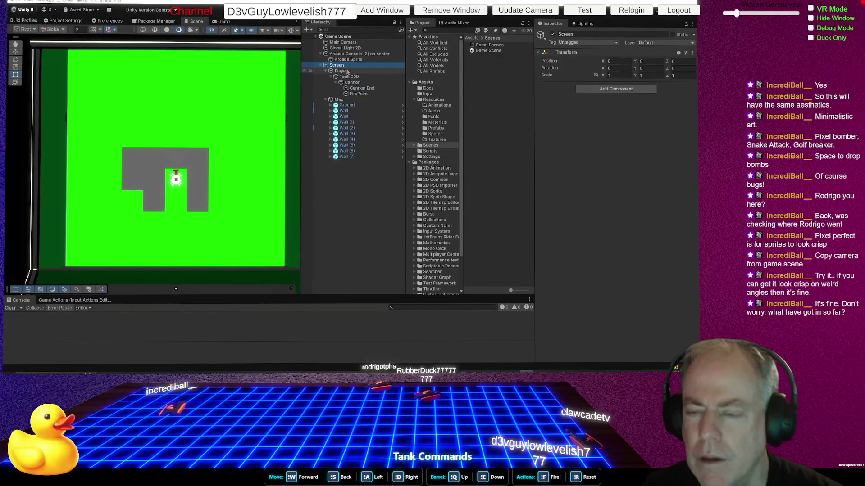
pyautogui.click(360, 84)
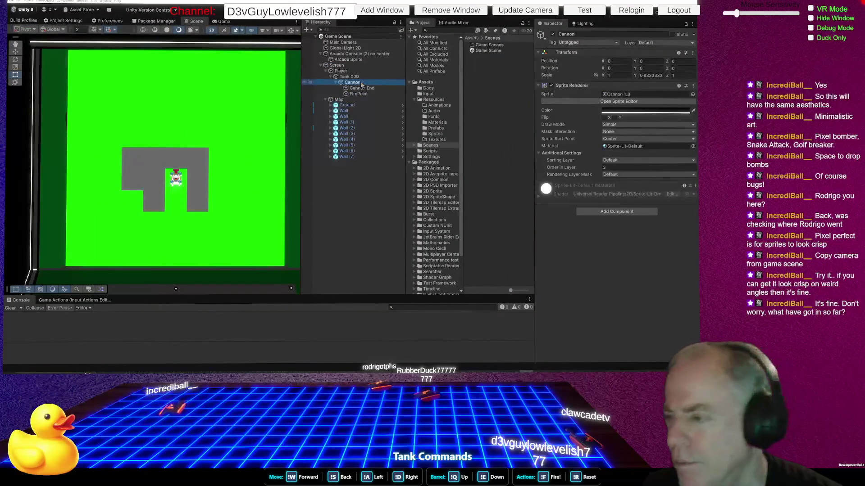
pyautogui.click(365, 88)
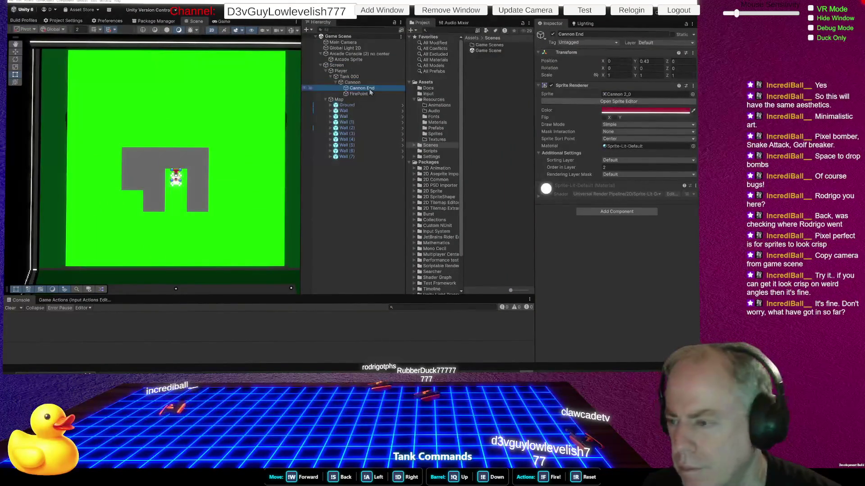
pyautogui.click(615, 168)
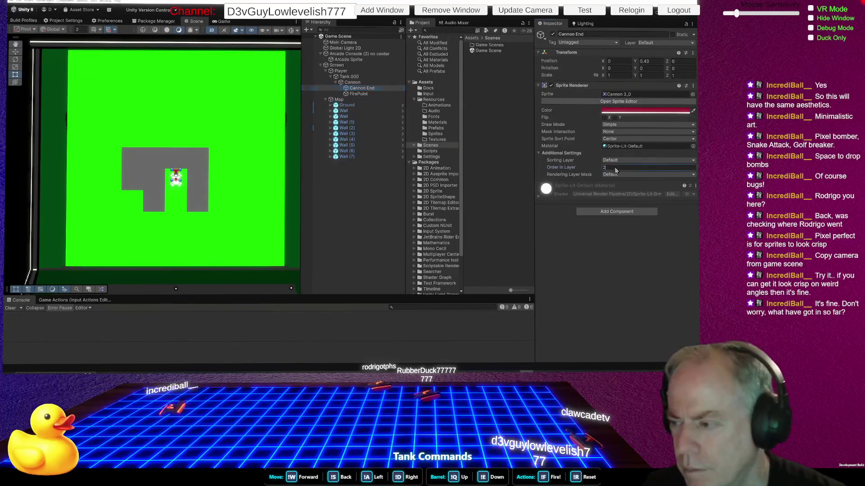
pyautogui.write('3')
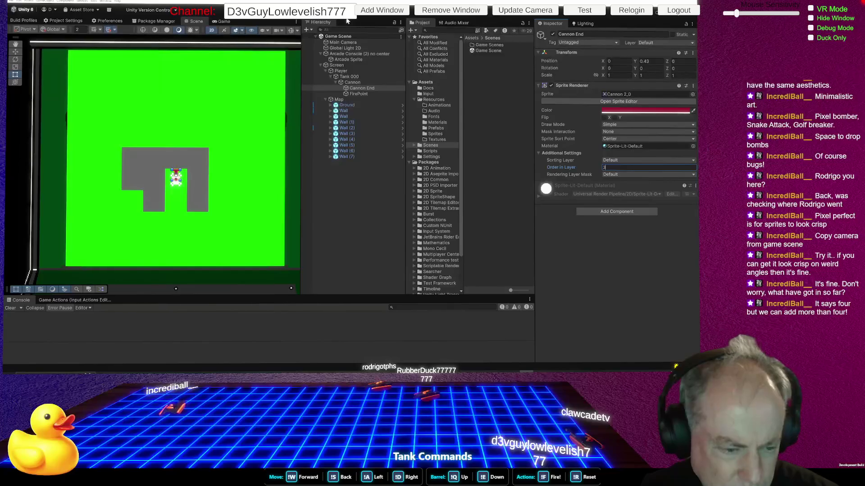
pyautogui.hotkey('ctrl', 's')
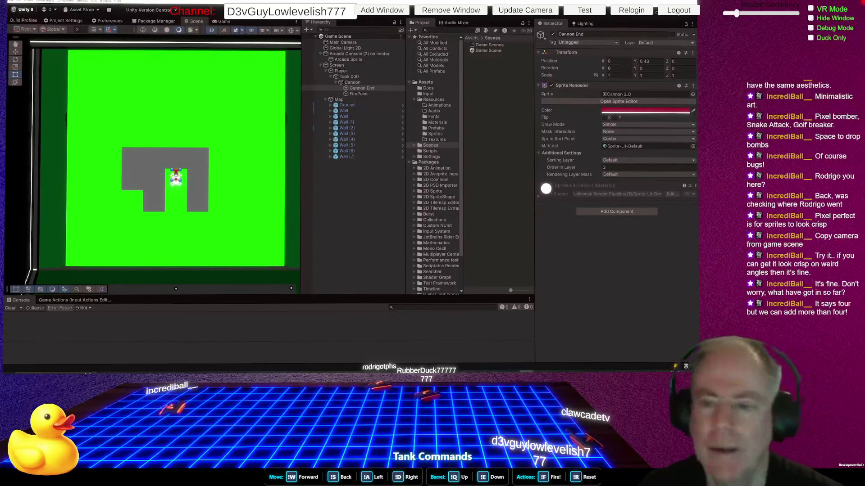
pyautogui.hotkey('alt', 'Tab')
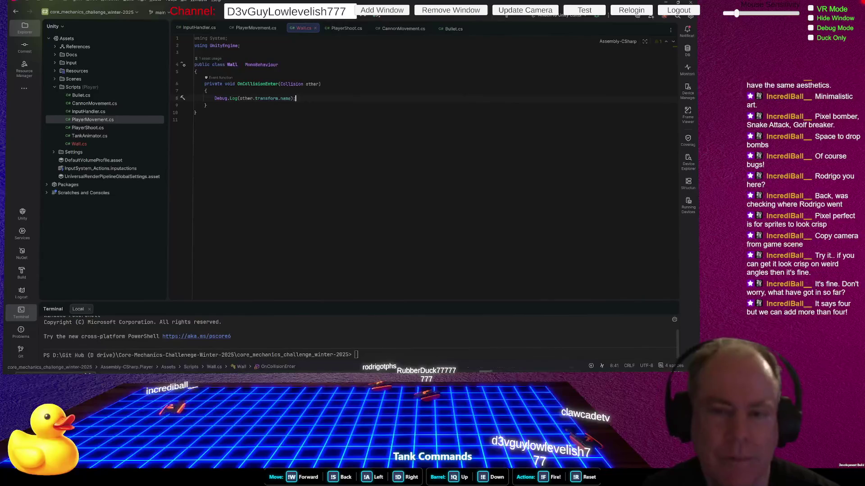
# In PlayerMovement.cs, wrap GetInput's direction if/else and m_input.Normalize() in a /* */ block comment
pyautogui.click(250, 27)
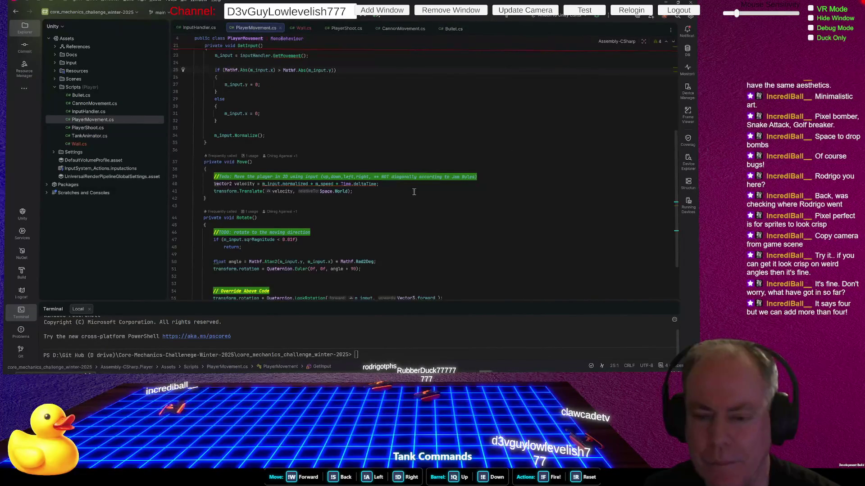
pyautogui.scroll(3, 388, 170)
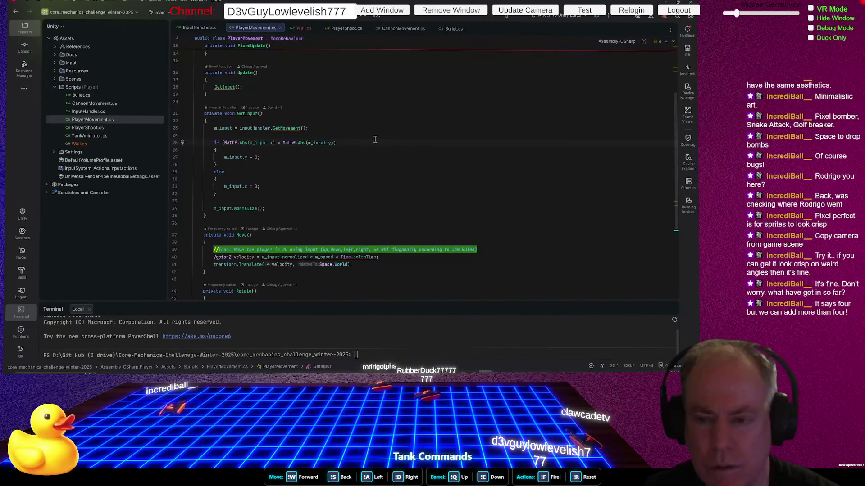
pyautogui.press('Return')
pyautogui.write('/*')
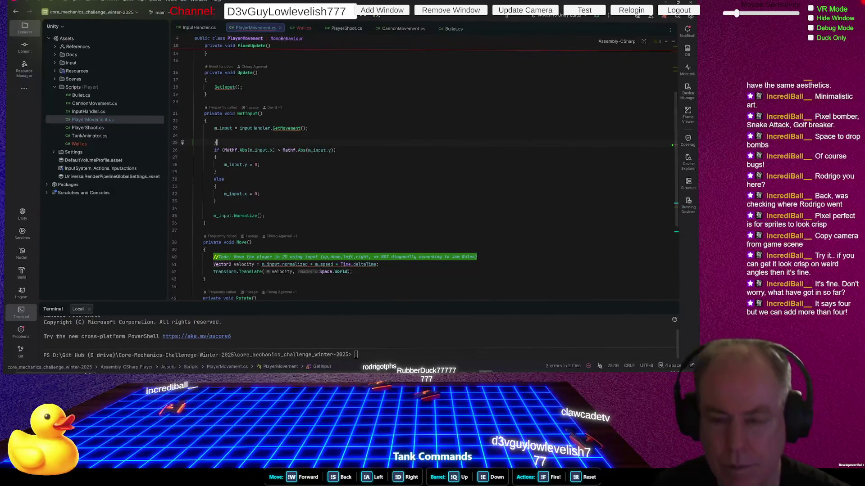
pyautogui.press('Down')
pyautogui.press('Down')
pyautogui.press('Down')
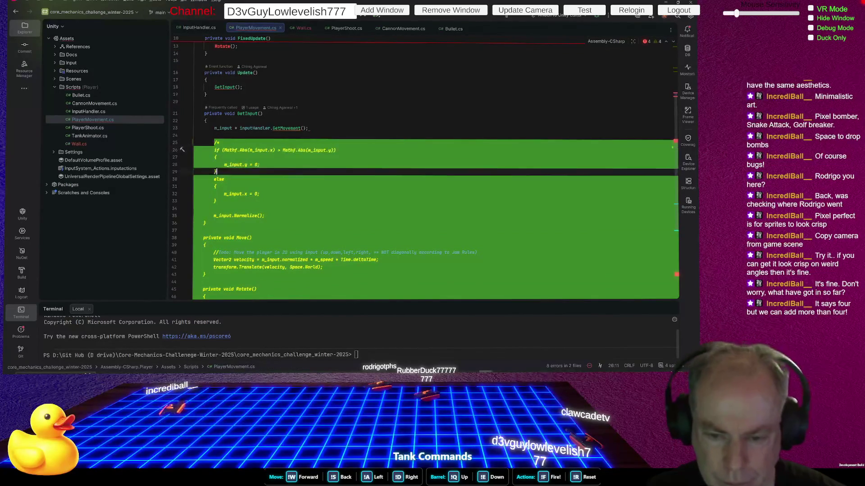
pyautogui.press('Down')
pyautogui.press('Down')
pyautogui.press('Down')
pyautogui.press('End')
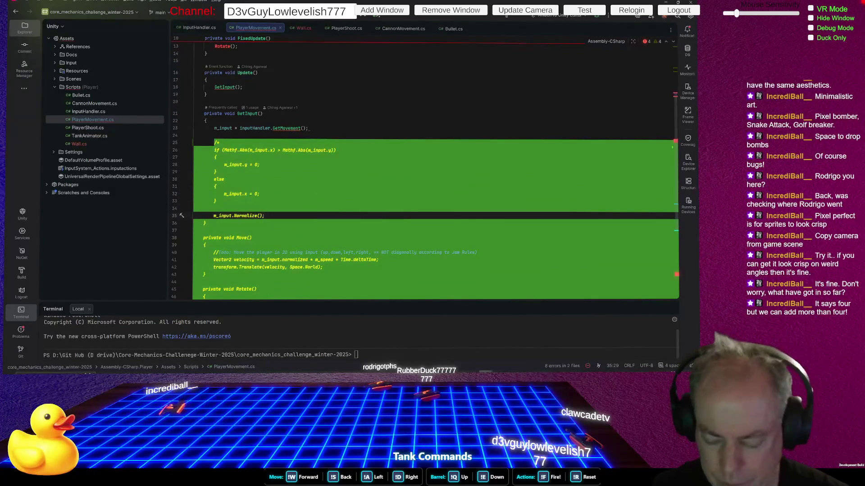
pyautogui.press('Return')
pyautogui.write('*/')
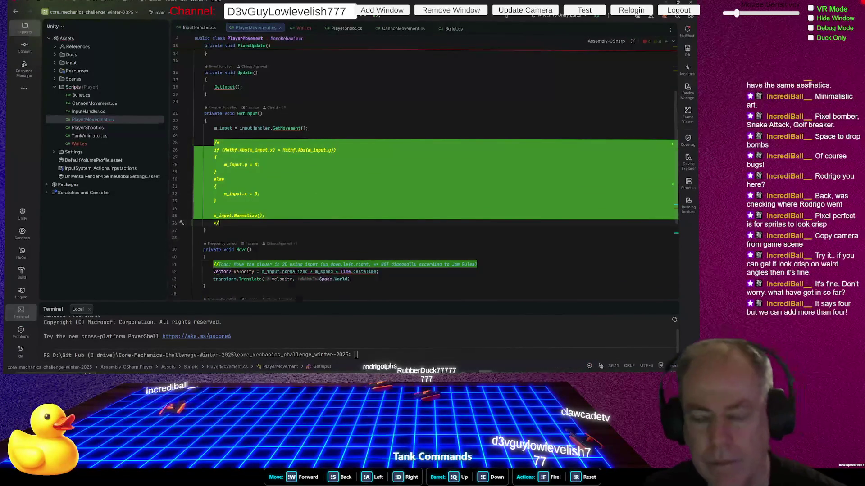
pyautogui.hotkey('alt', 'Tab')
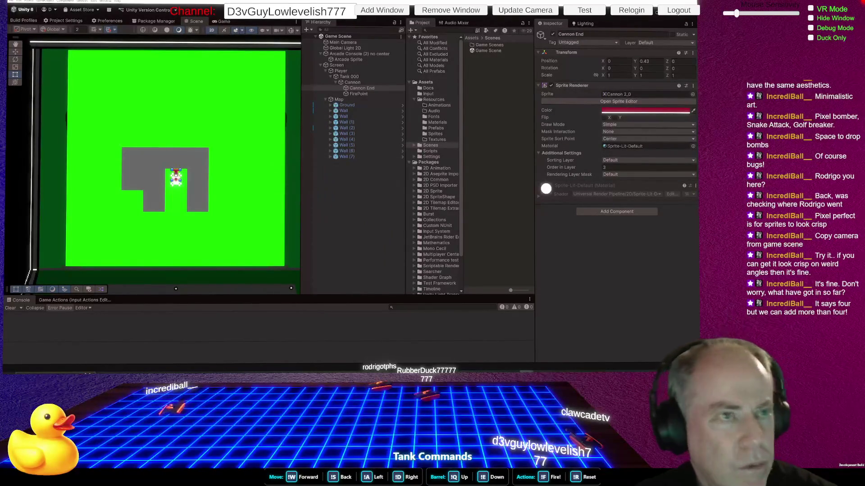
# Drive the tank up and left with W and A to test movement
pyautogui.press('w')
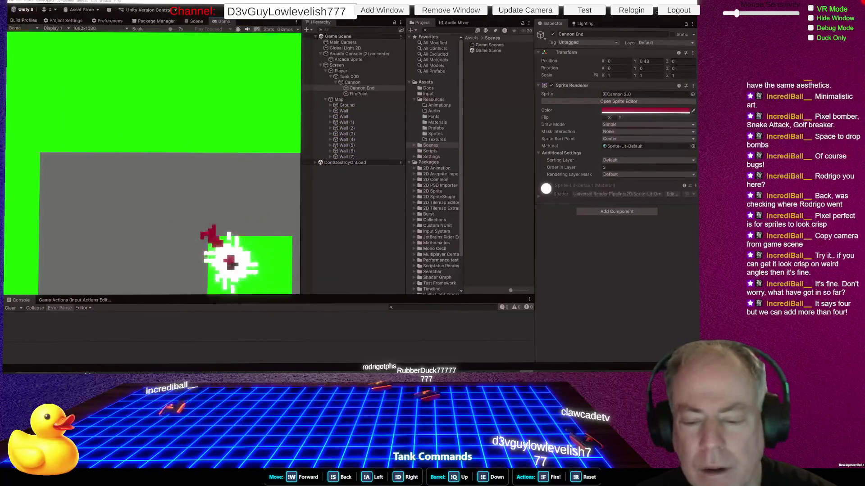
pyautogui.press('a')
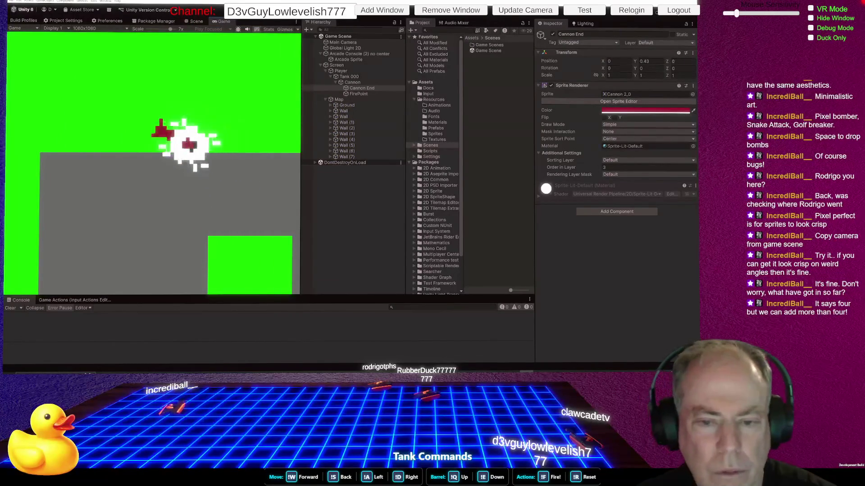
pyautogui.press('w')
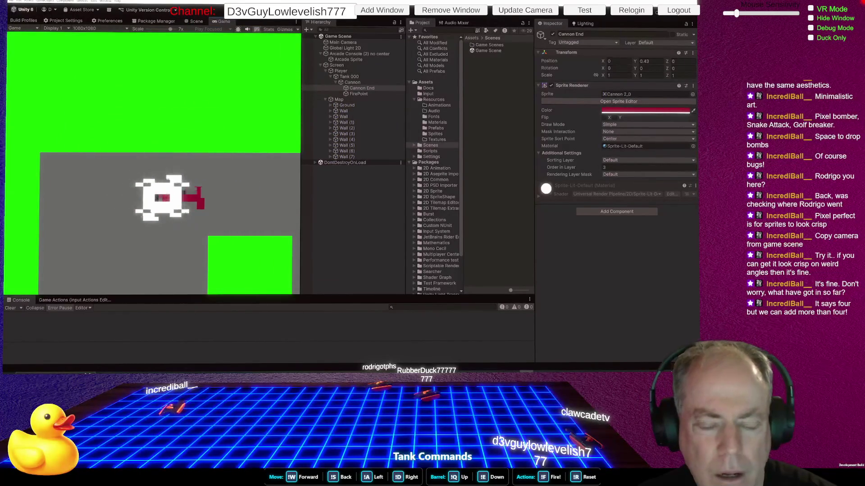
pyautogui.press('w')
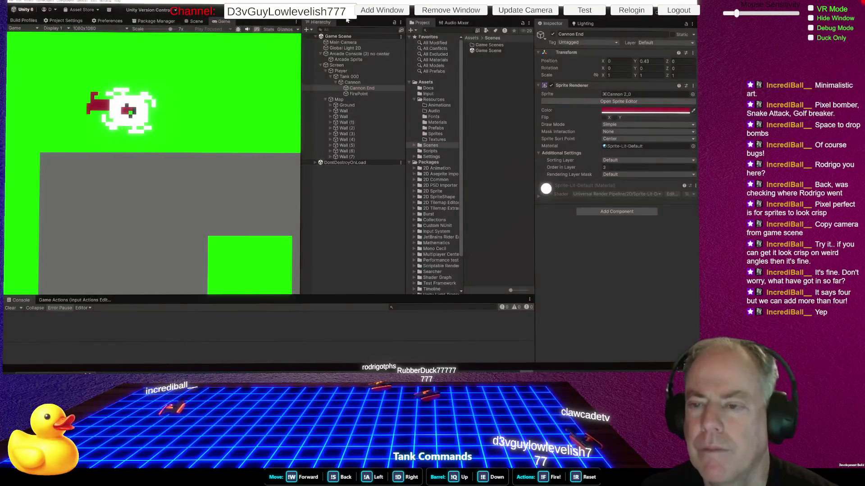
# Switch back and forth between Scene and Game views, ending on Game with Screen selected
pyautogui.click(196, 21)
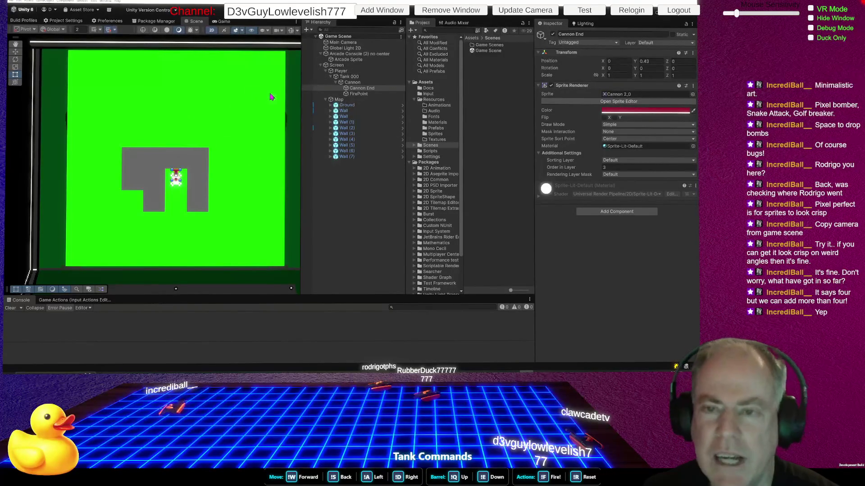
pyautogui.click(224, 22)
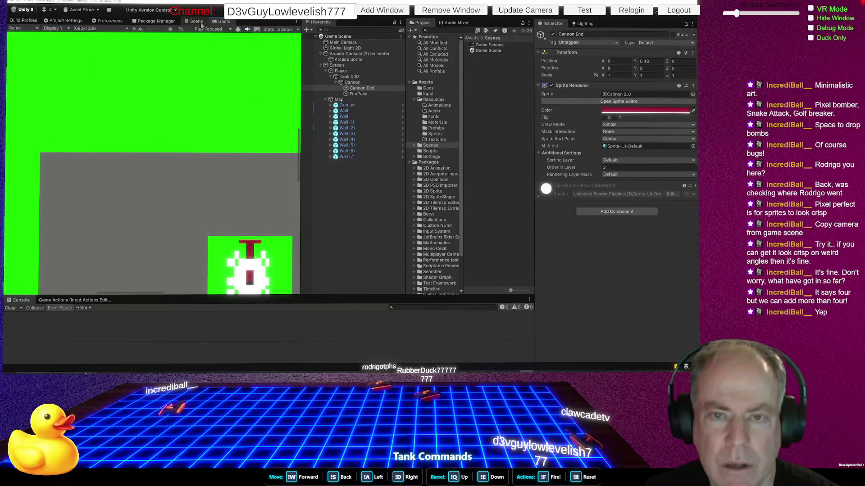
pyautogui.click(198, 23)
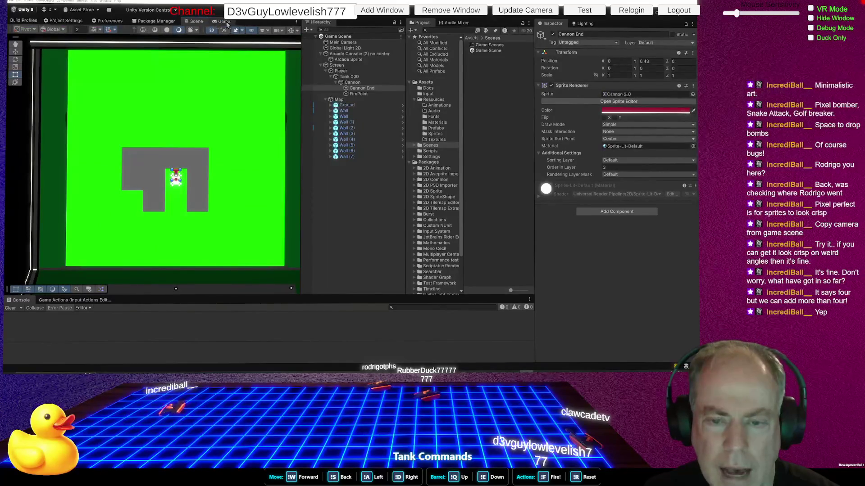
pyautogui.click(225, 23)
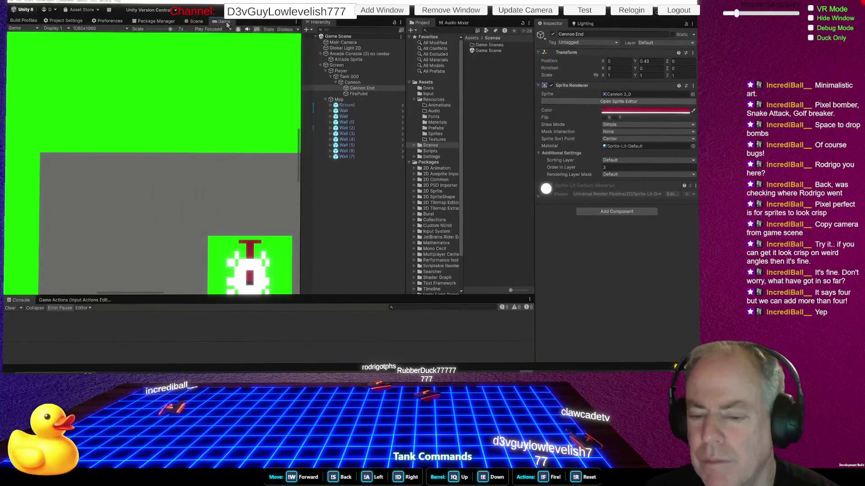
pyautogui.click(194, 22)
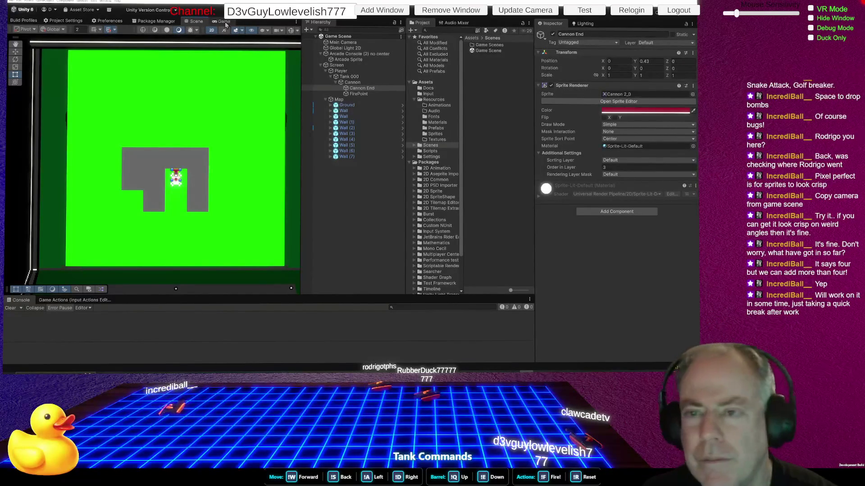
pyautogui.click(226, 25)
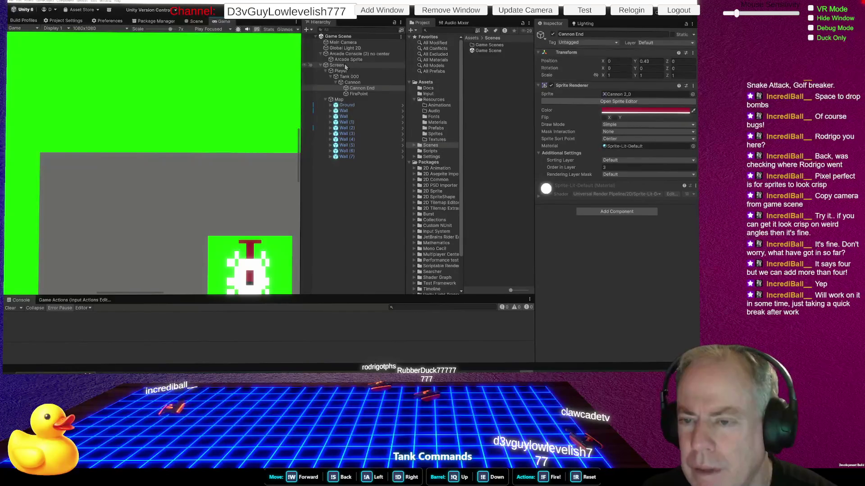
pyautogui.click(344, 67)
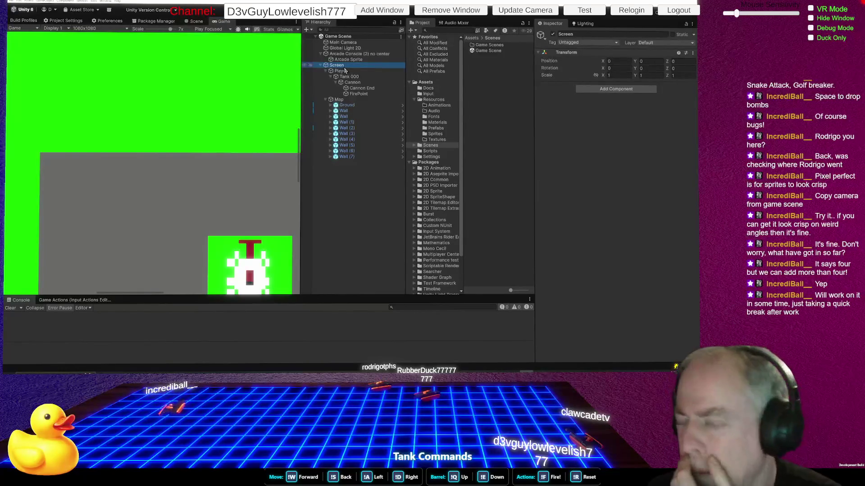
pyautogui.click(343, 43)
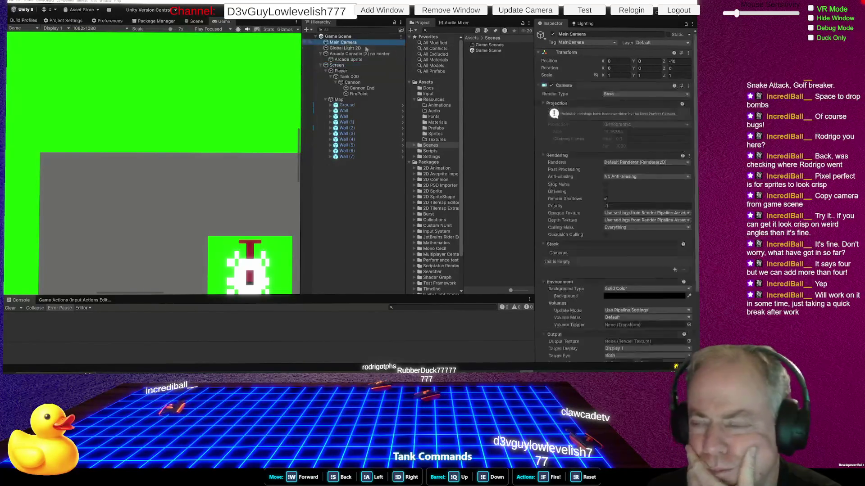
pyautogui.scroll(-5, 626, 183)
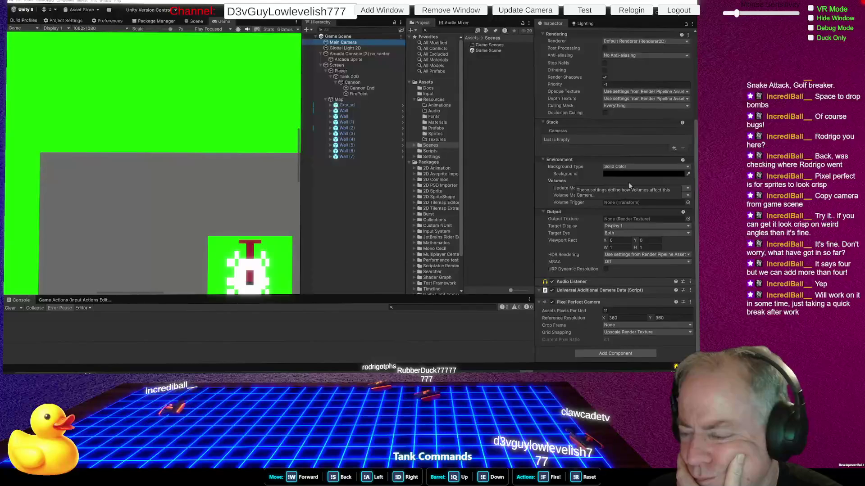
pyautogui.scroll(2, 628, 182)
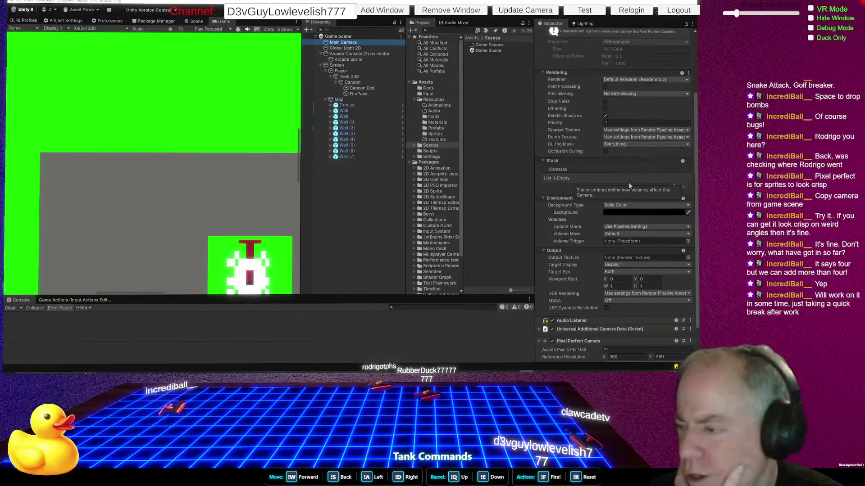
pyautogui.scroll(3, 628, 182)
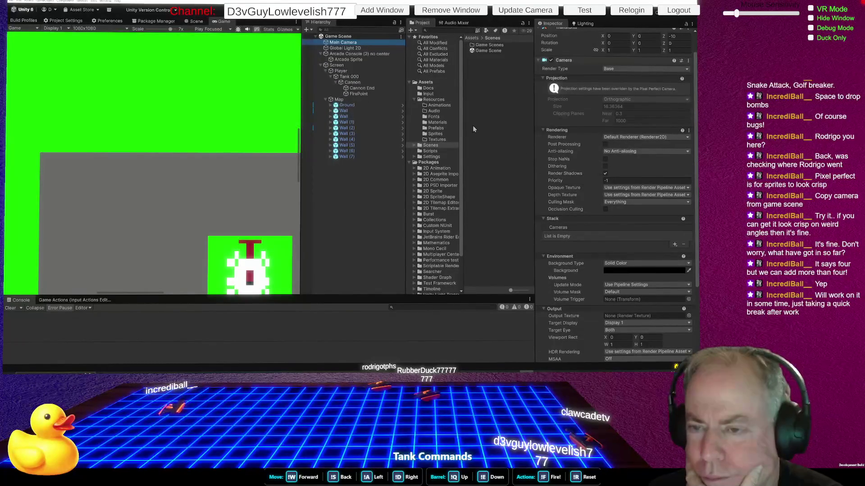
pyautogui.click(345, 66)
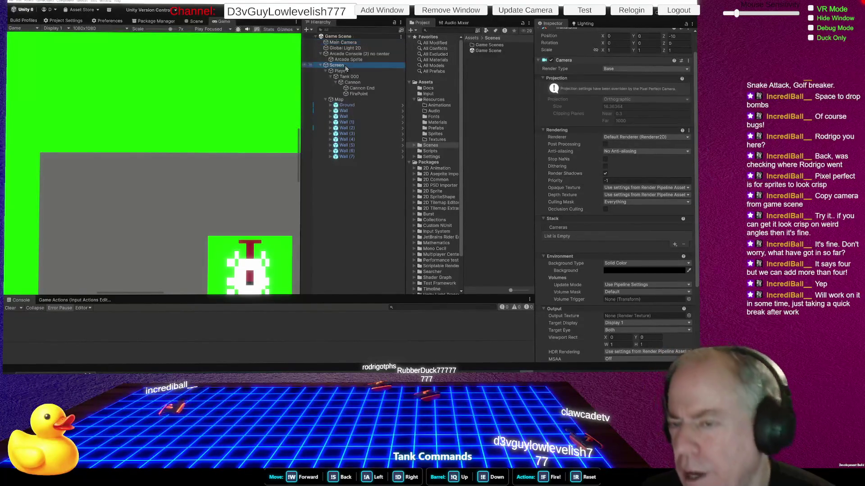
pyautogui.click(544, 80)
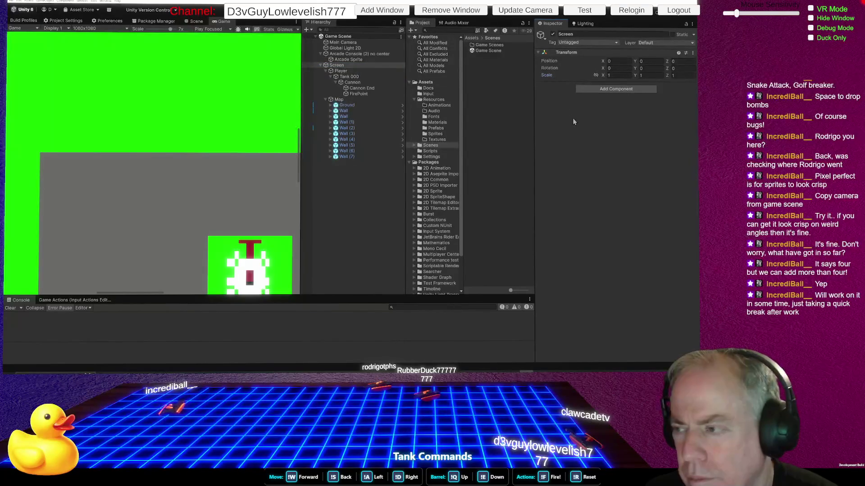
# Try Screen scales 0.71 and 0.06, restore Scale to 1, and view the whole level in Scene
pyautogui.moveTo(602, 76); pyautogui.dragTo(598, 77)
pyautogui.hotkey('ctrl', 'z')
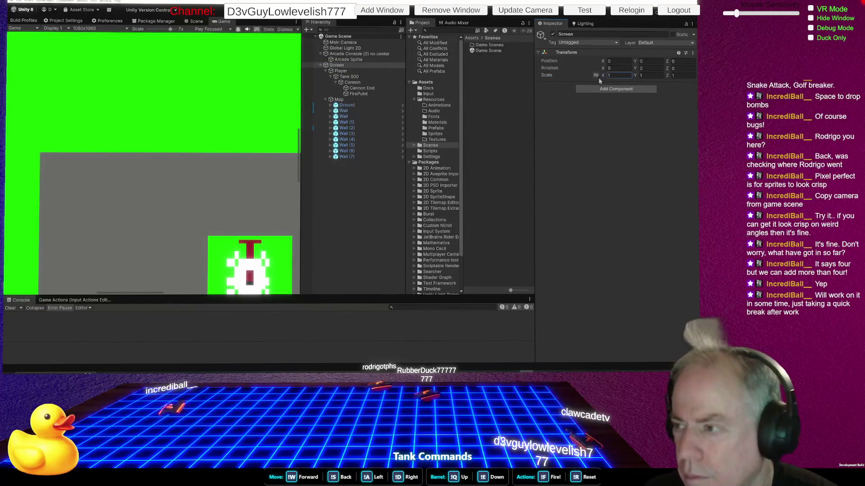
pyautogui.write('0.06')
pyautogui.press('Return')
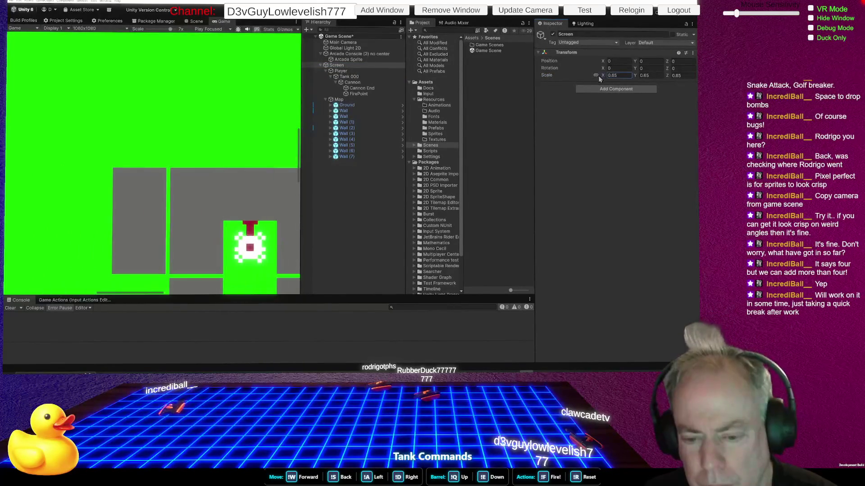
pyautogui.moveTo(591, 78)
pyautogui.mouseDown()
pyautogui.moveTo(603, 78)
pyautogui.moveTo(593, 74)
pyautogui.mouseUp()
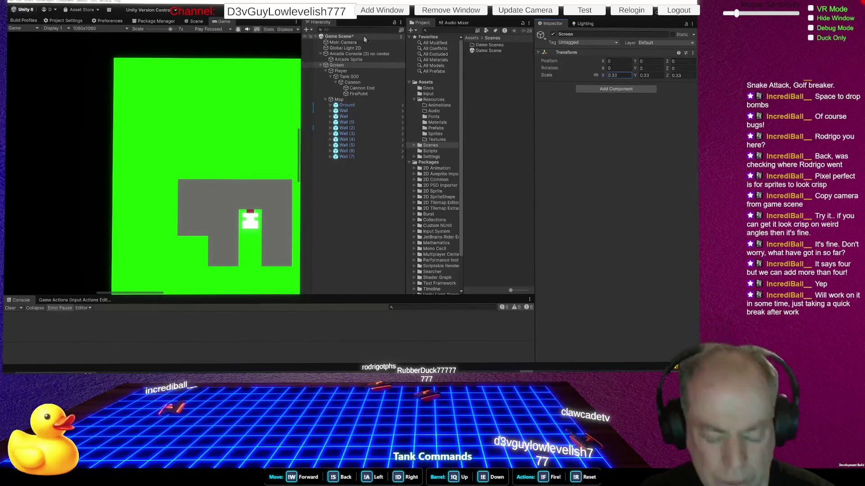
pyautogui.write('1')
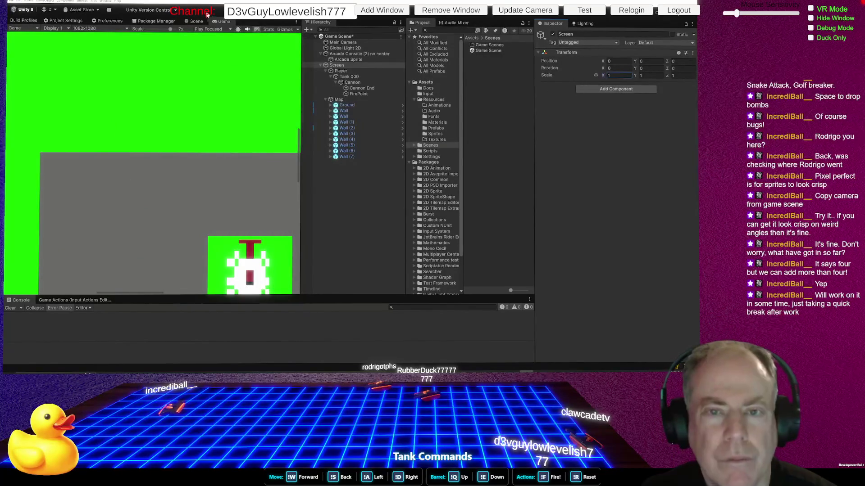
pyautogui.click(196, 22)
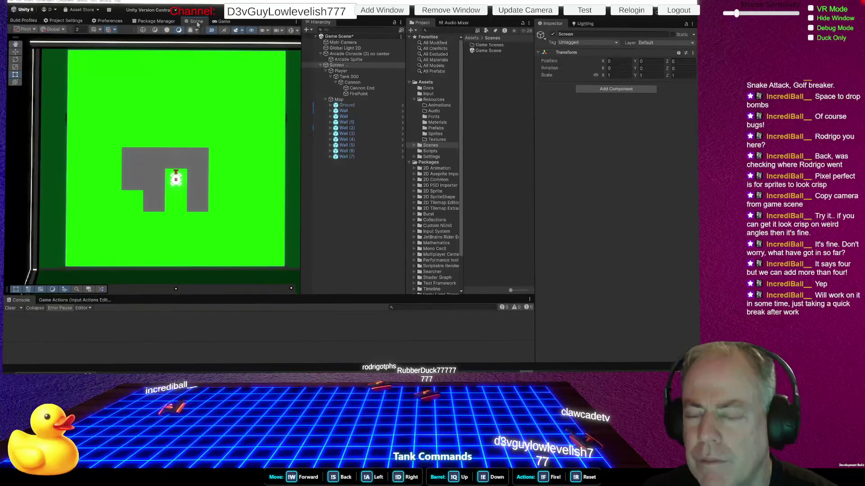
# Select the Main Camera, set its Z position to 0, and trial Assets Pixels Per Unit values, reverting to 37
pyautogui.click(343, 43)
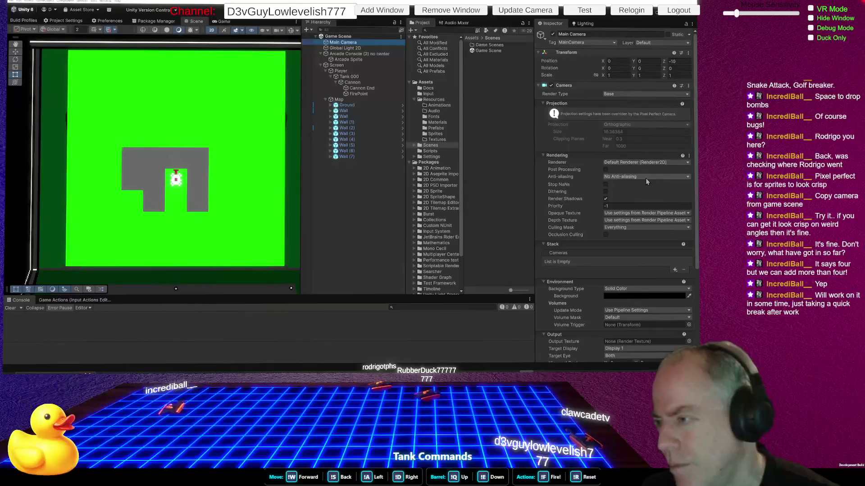
pyautogui.click(683, 61)
pyautogui.write('0')
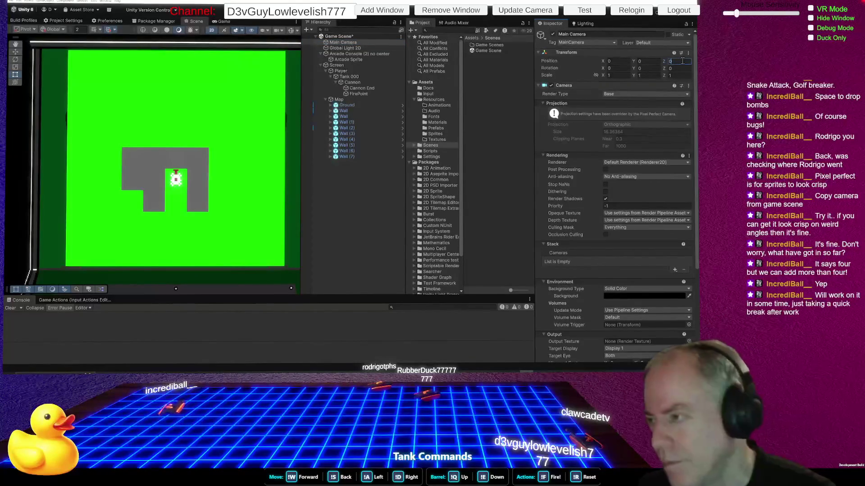
pyautogui.scroll(-5, 640, 138)
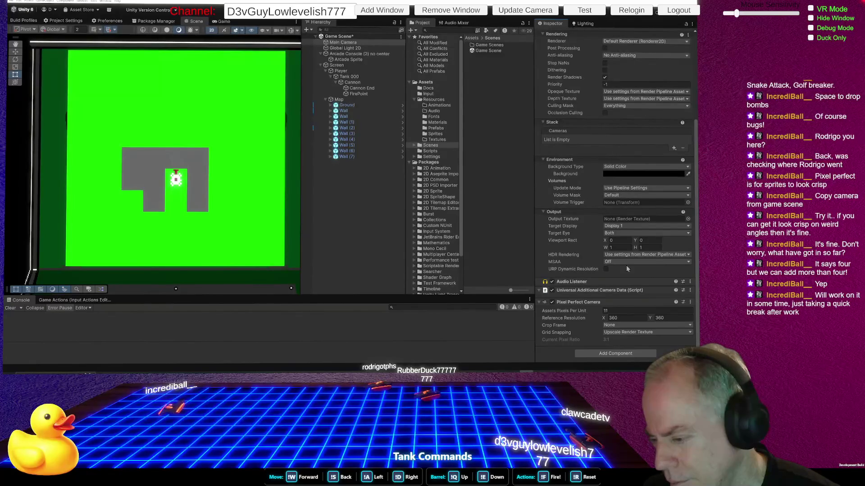
pyautogui.moveTo(585, 309); pyautogui.dragTo(580, 309)
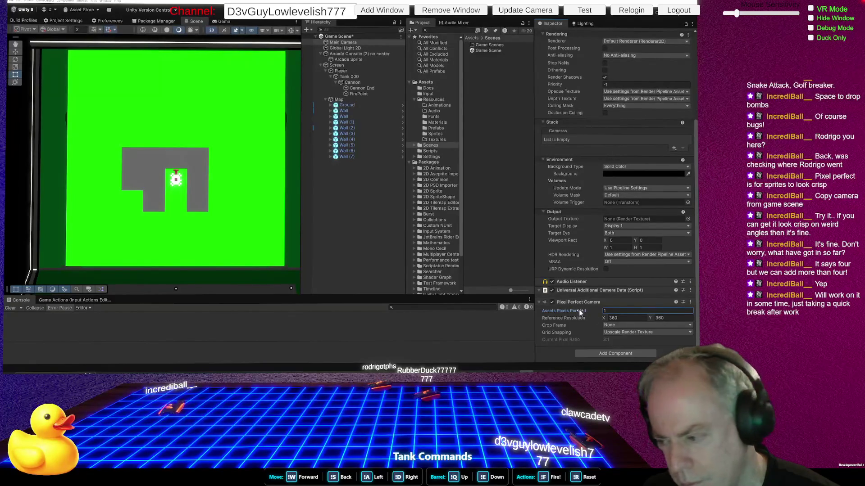
pyautogui.click(225, 21)
pyautogui.click(615, 311)
pyautogui.write('1')
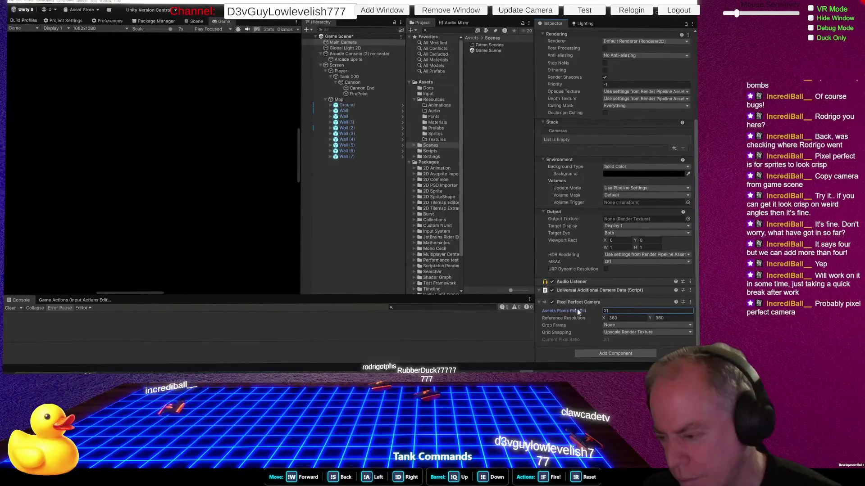
pyautogui.press('Escape')
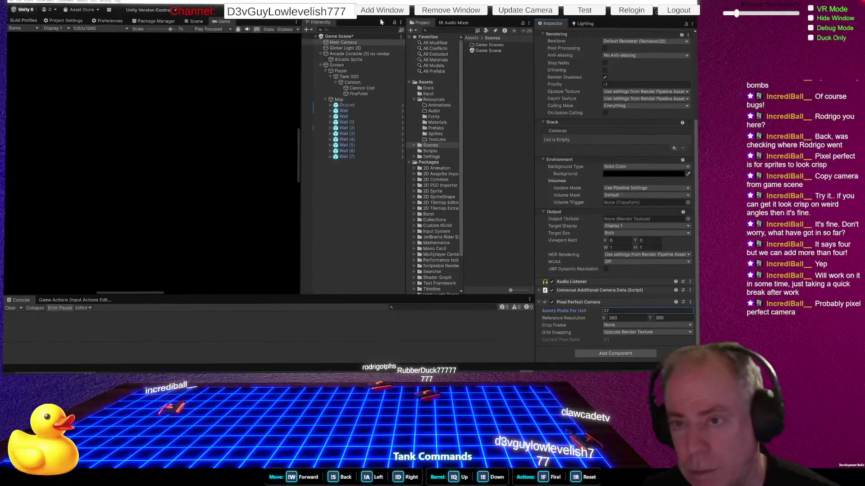
pyautogui.click(194, 22)
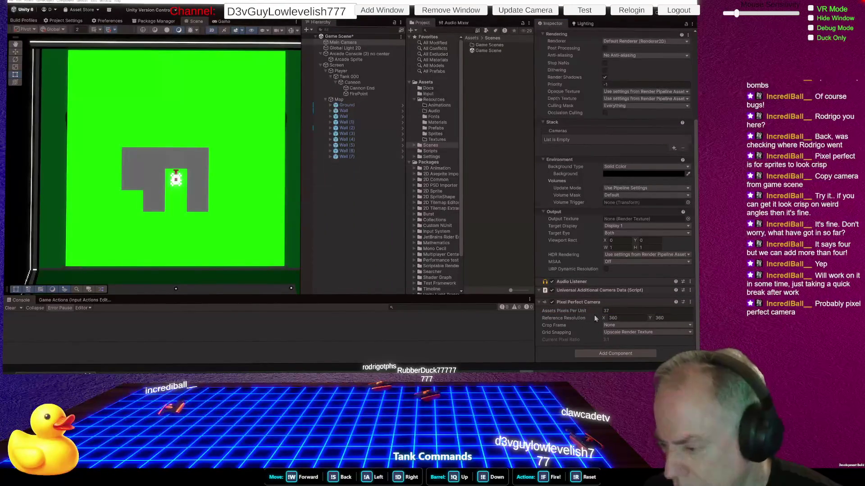
# Set the Pixel Perfect Camera's Assets Pixels Per Unit to 11 and return to the Scene view
pyautogui.click(630, 310)
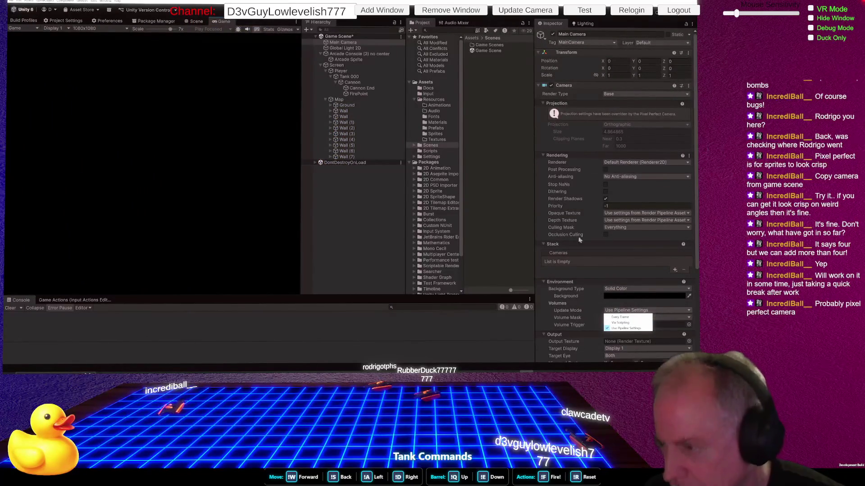
pyautogui.click(583, 190)
pyautogui.scroll(-5, 585, 198)
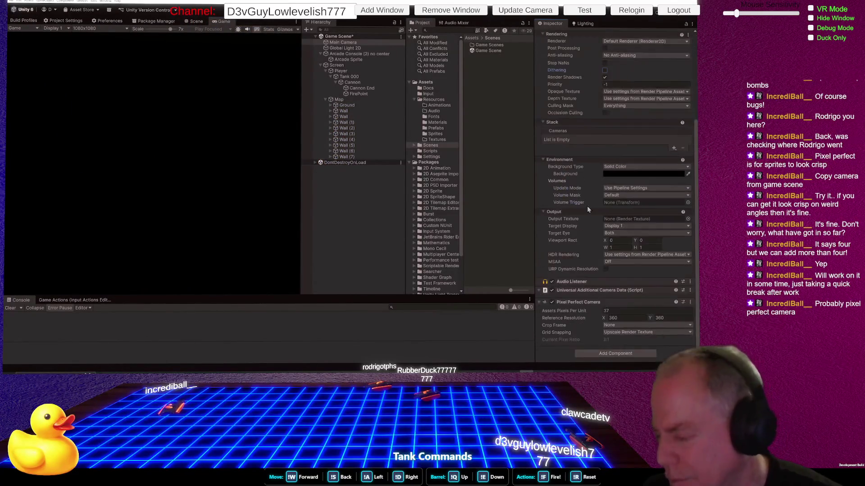
pyautogui.click(618, 310)
pyautogui.write('1')
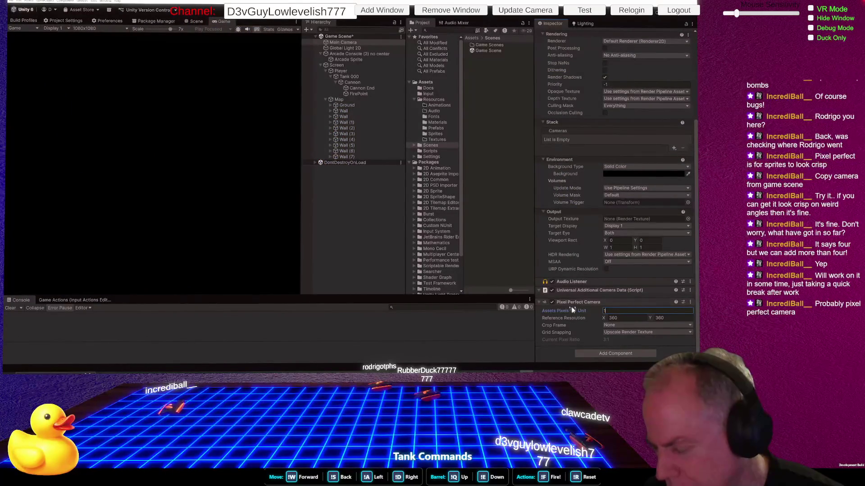
pyautogui.write('1')
pyautogui.press('Return')
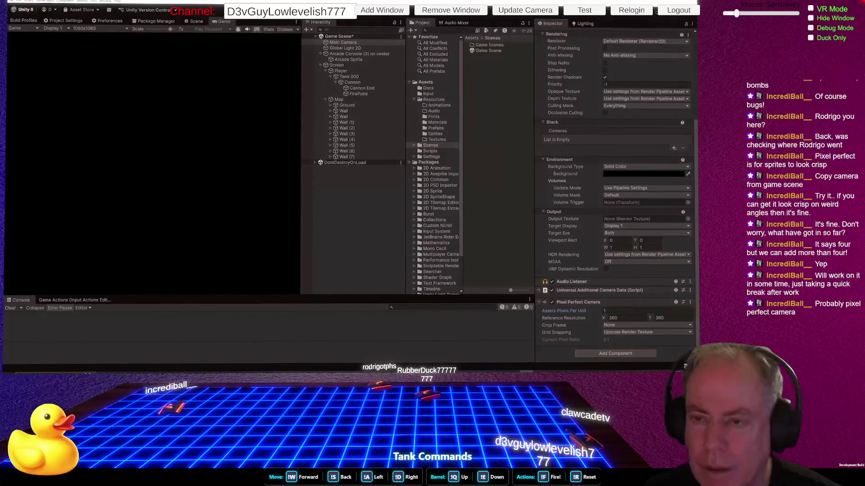
pyautogui.hotkey('ctrl', '1')
pyautogui.hotkey('ctrl', 'z')
pyautogui.hotkey('ctrl', 'z')
pyautogui.hotkey('ctrl', 'z')
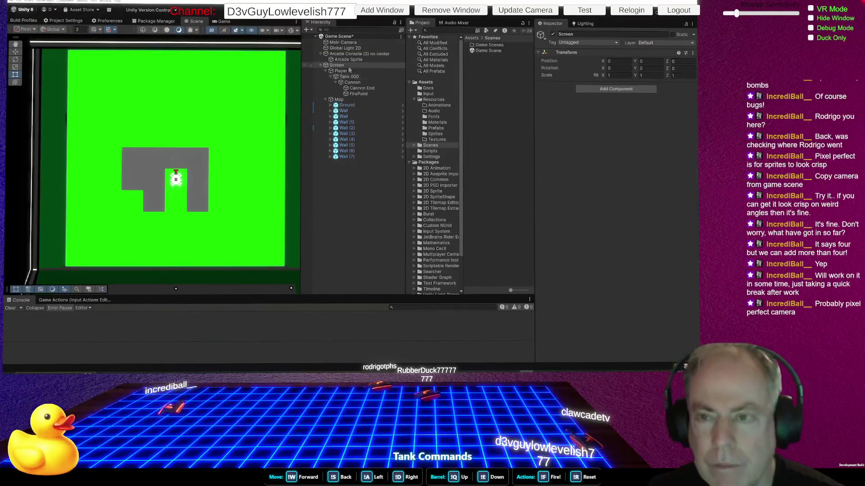
pyautogui.click(353, 22)
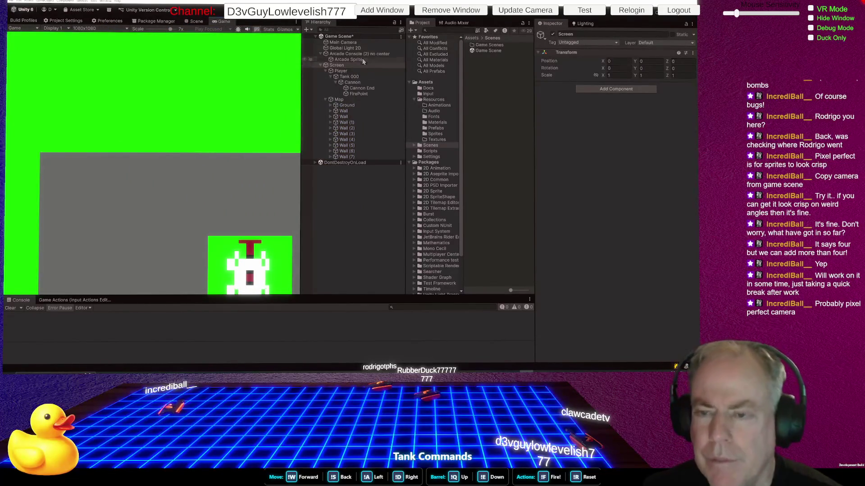
# While playing, scrub the Main Camera's Assets Pixels Per Unit down to 5, then set it to 11
pyautogui.click(354, 42)
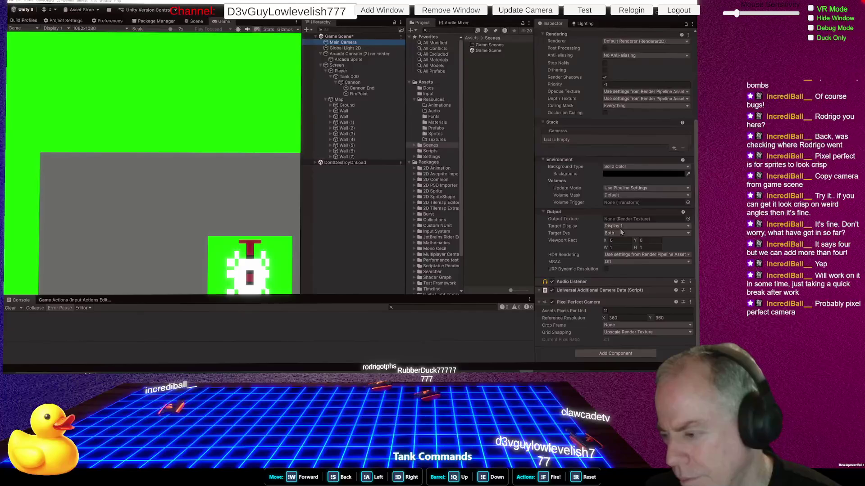
pyautogui.click(579, 310)
pyautogui.moveTo(579, 310); pyautogui.dragTo(580, 311)
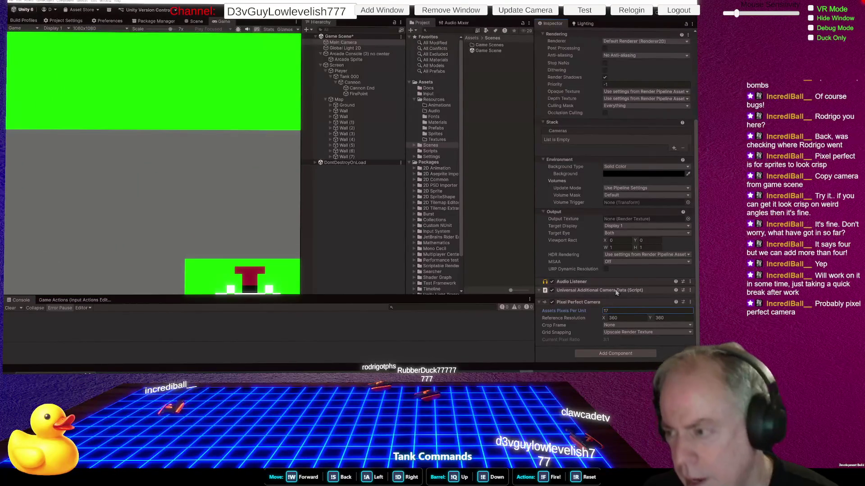
pyautogui.write('11')
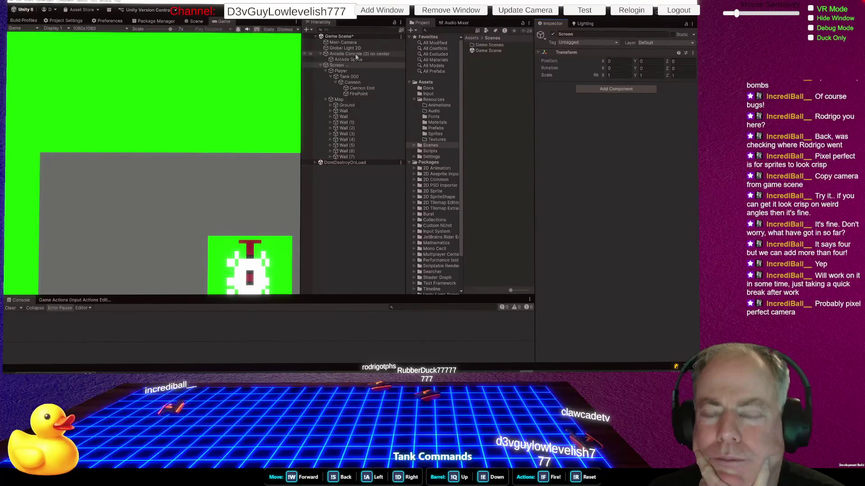
# Select the Player to review its scripts, then stop play mode and switch to Fork
pyautogui.click(346, 72)
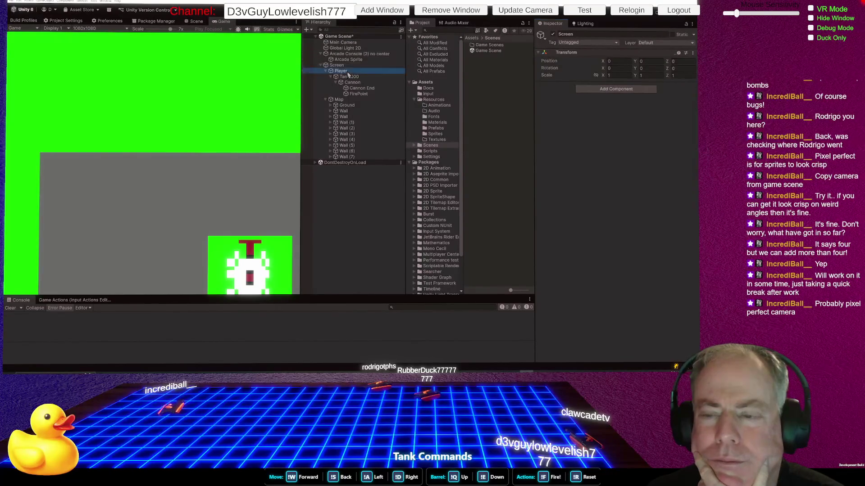
pyautogui.press('Up')
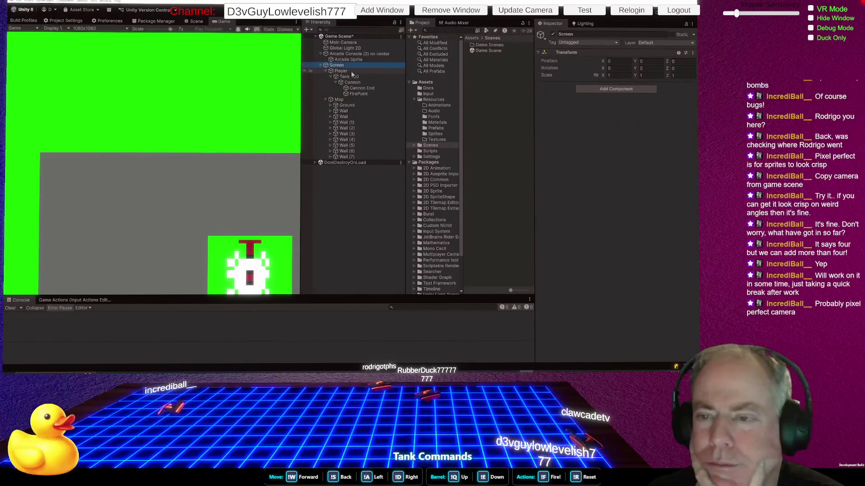
pyautogui.click(358, 71)
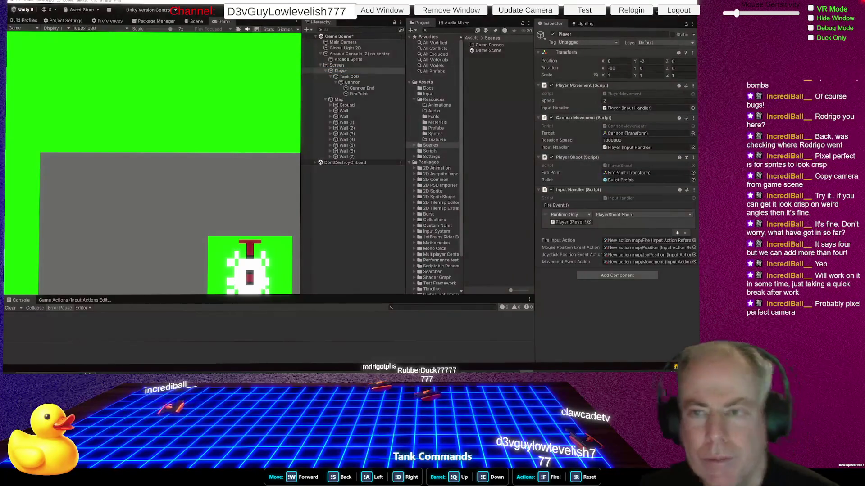
pyautogui.hotkey('ctrl', 'p')
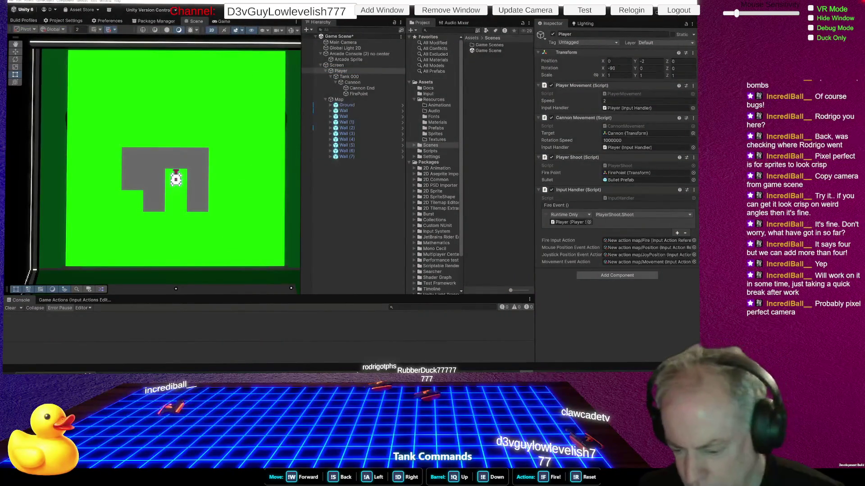
pyautogui.hotkey('alt', 'Tab')
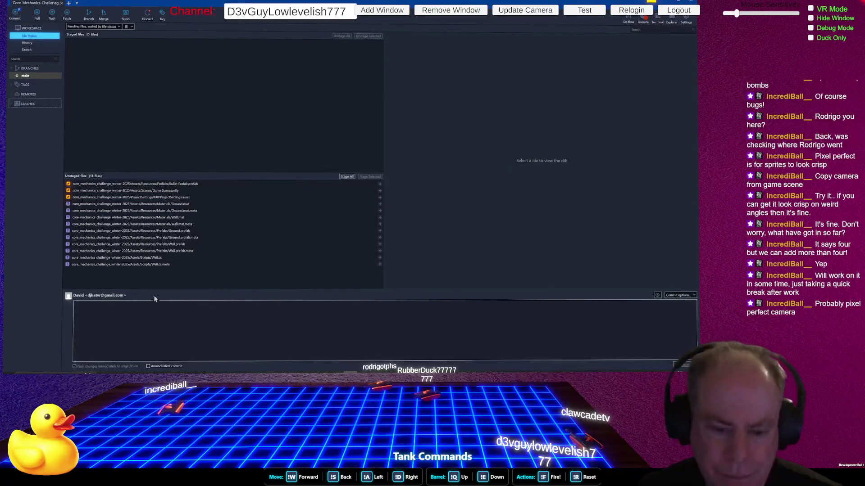
# Stage all 13 changed files and commit them with the message 'Go to Previous Commit'
pyautogui.click(346, 176)
pyautogui.click(119, 312)
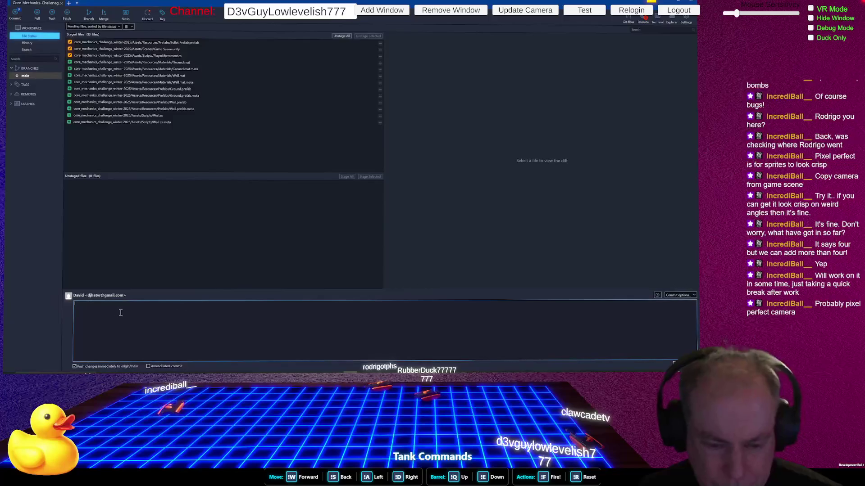
pyautogui.write('Check')
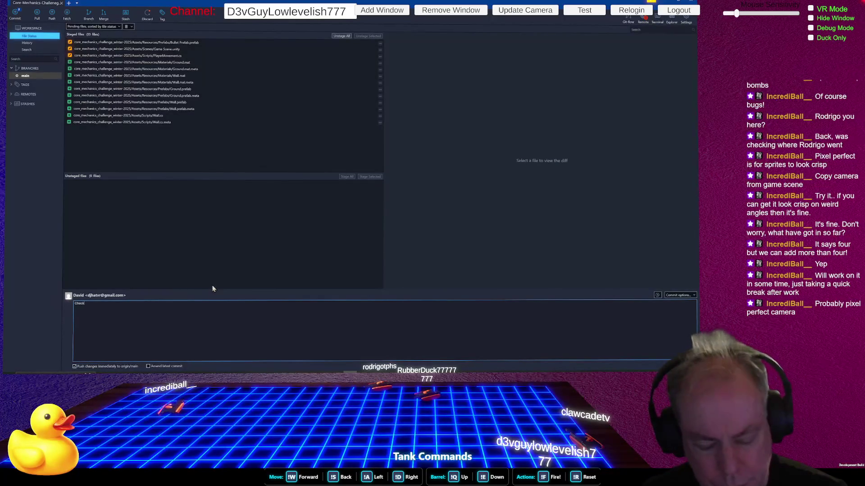
pyautogui.press('BackSpace')
pyautogui.press('BackSpace')
pyautogui.press('BackSpace')
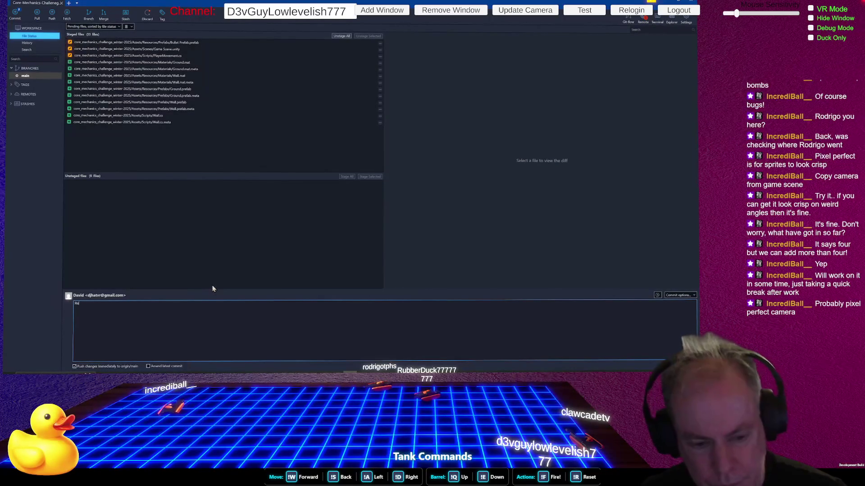
pyautogui.write('search')
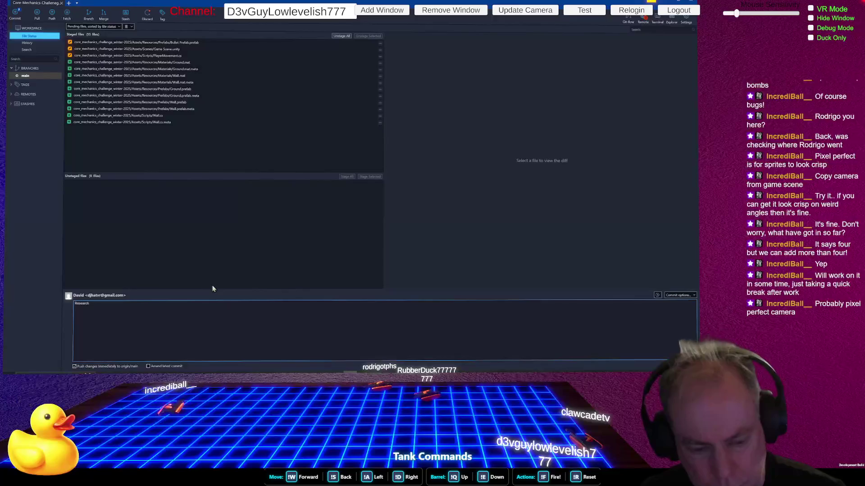
pyautogui.press('BackSpace')
pyautogui.press('BackSpace')
pyautogui.press('BackSpace')
pyautogui.write('Go to Proj')
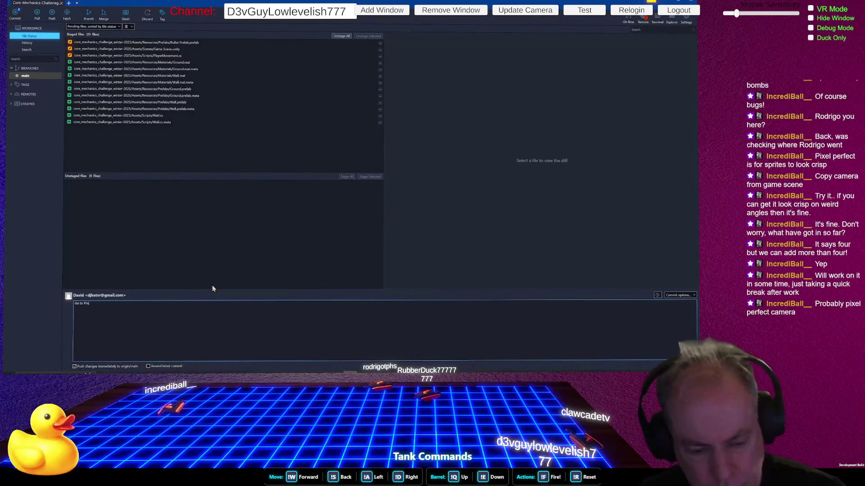
pyautogui.write('vious Commit')
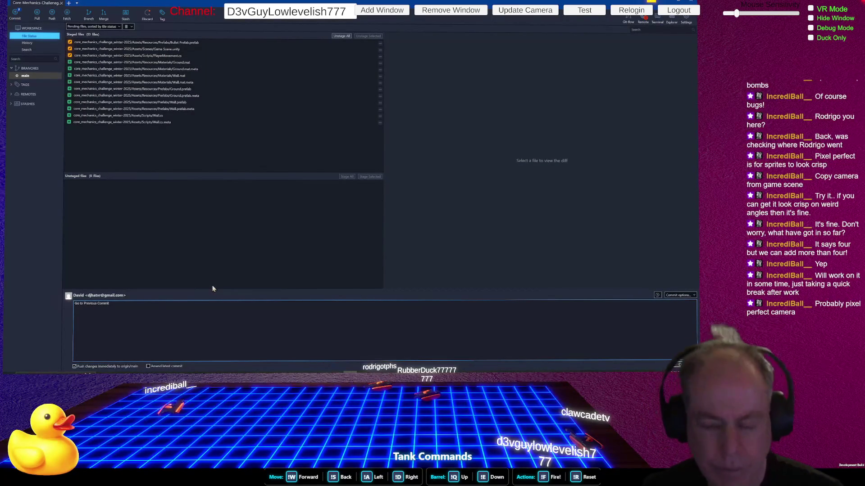
pyautogui.click(680, 365)
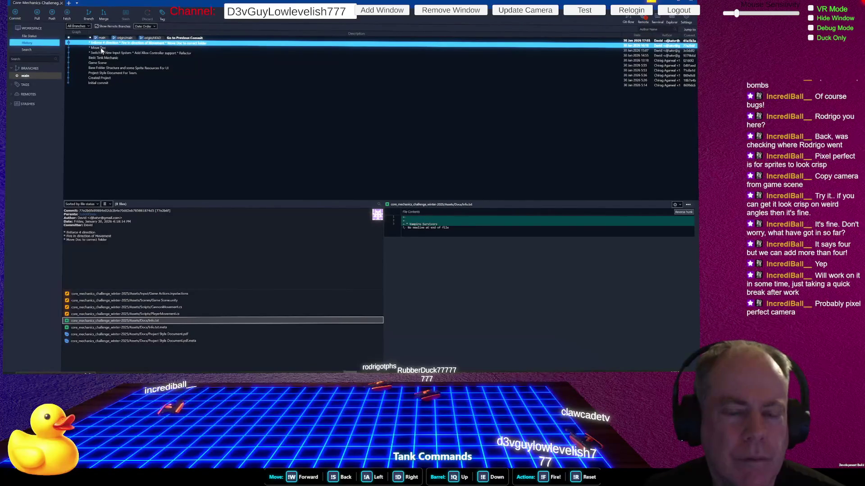
# Create and check out a branch named Temp from the second-newest commit, then return to Unity
pyautogui.press('Down')
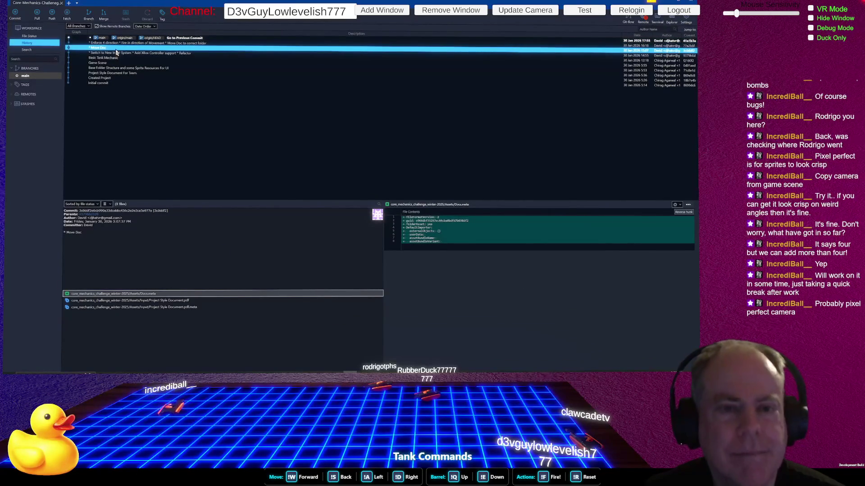
pyautogui.click(113, 44)
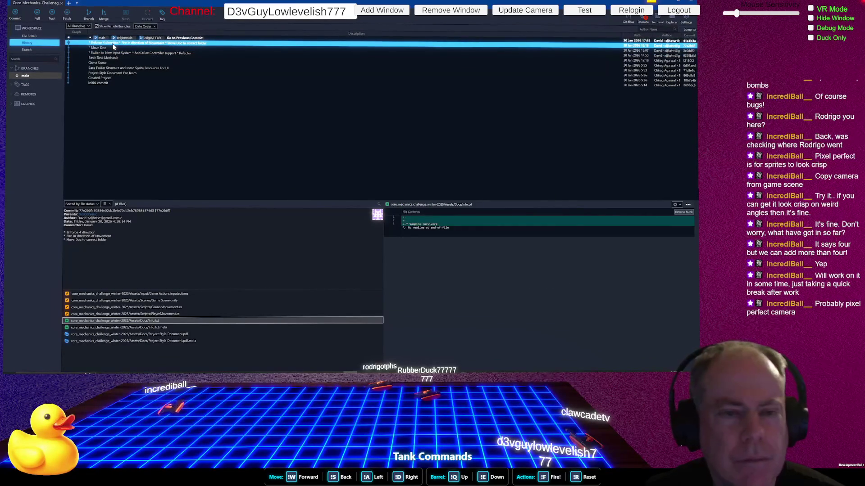
pyautogui.rightClick(113, 45)
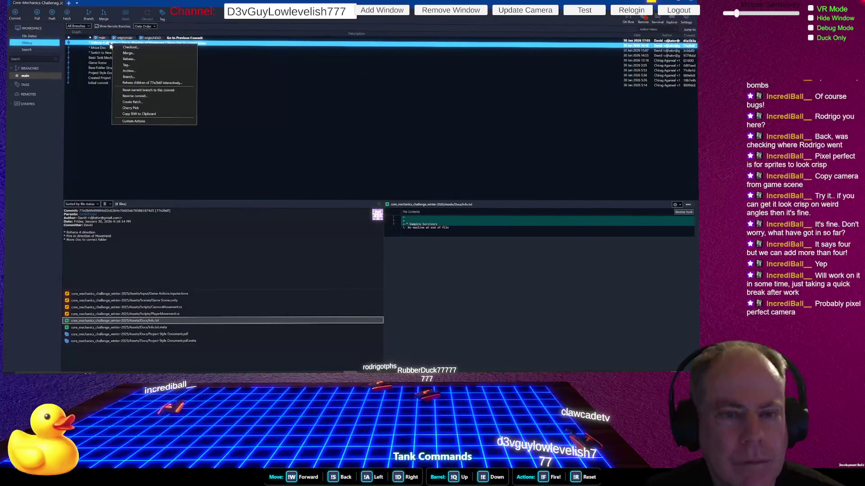
pyautogui.click(93, 17)
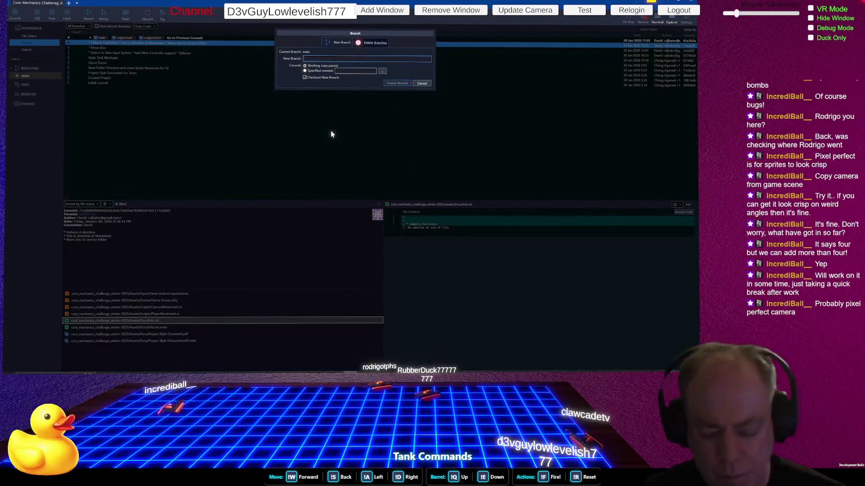
pyautogui.write('Temp')
pyautogui.press('Return')
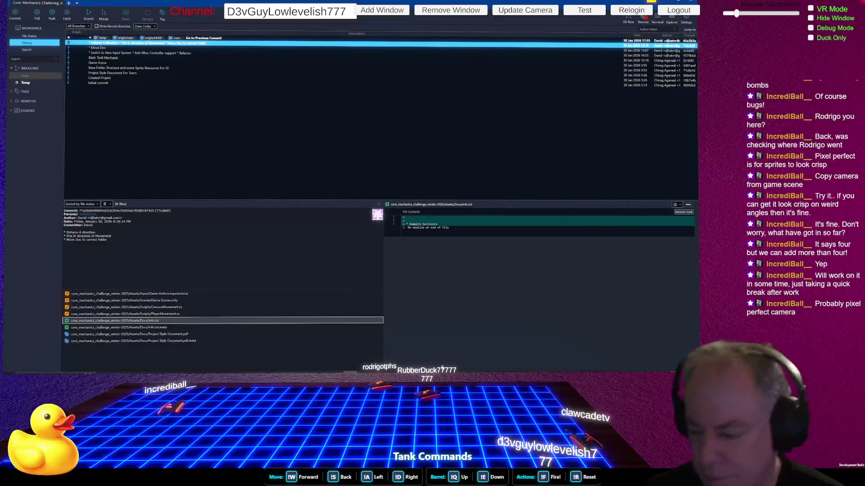
pyautogui.hotkey('alt', 'Tab')
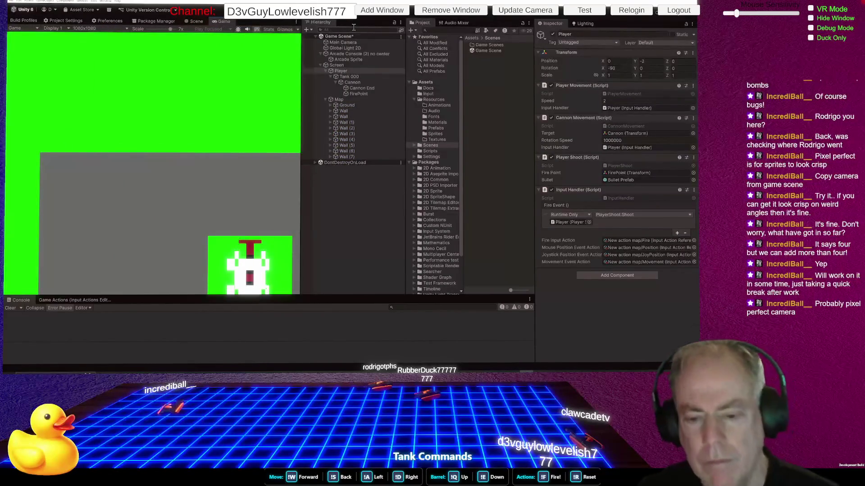
# Drive the tank forward in play mode, set the Game view scale to 1x, and save the scene
pyautogui.press('w')
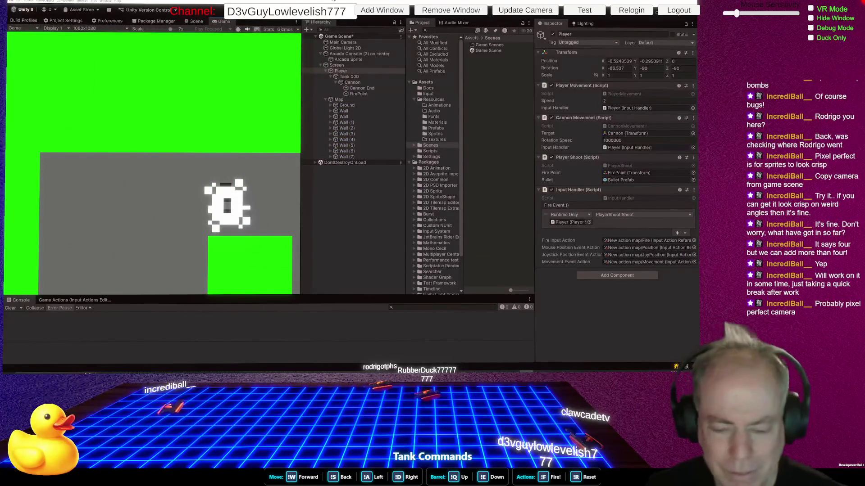
pyautogui.click(343, 10)
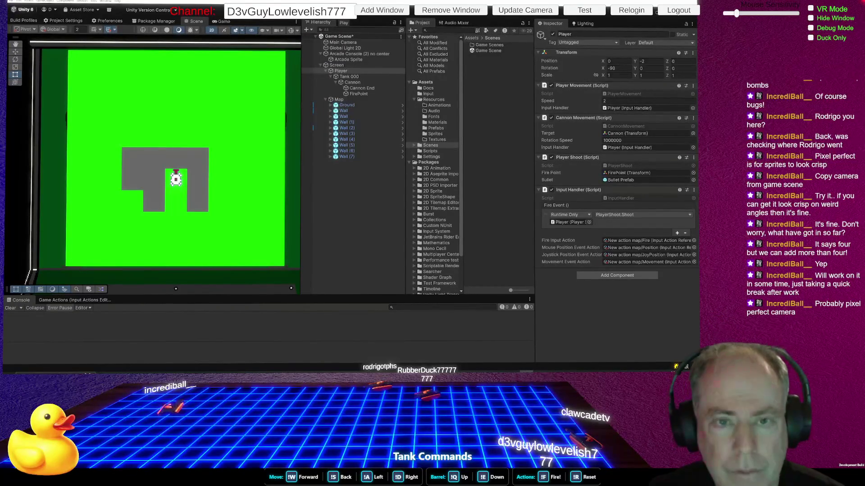
pyautogui.click(225, 22)
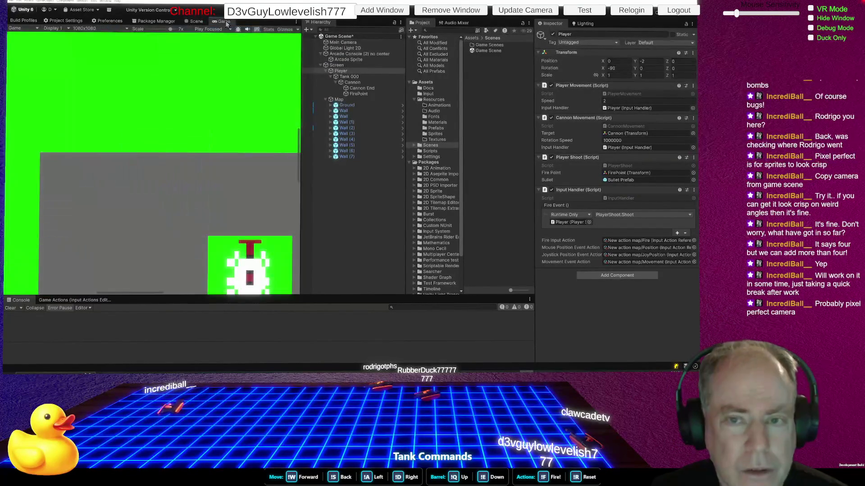
pyautogui.moveTo(170, 29); pyautogui.dragTo(148, 28)
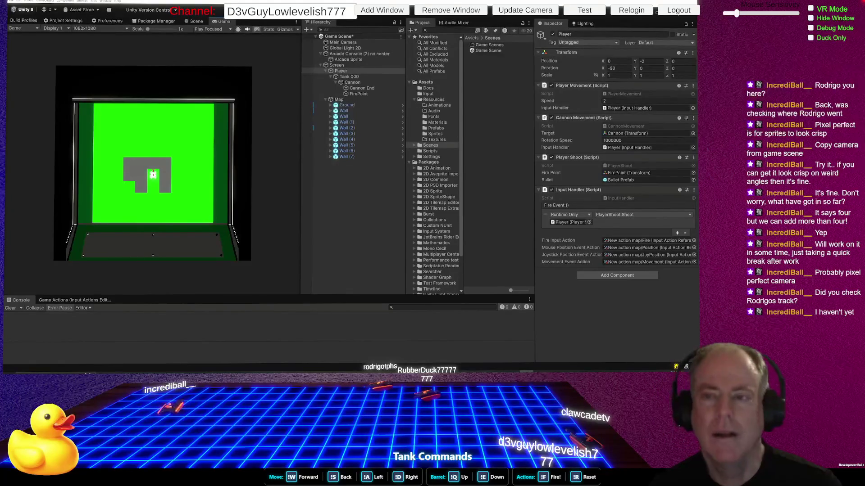
pyautogui.hotkey('ctrl', 's')
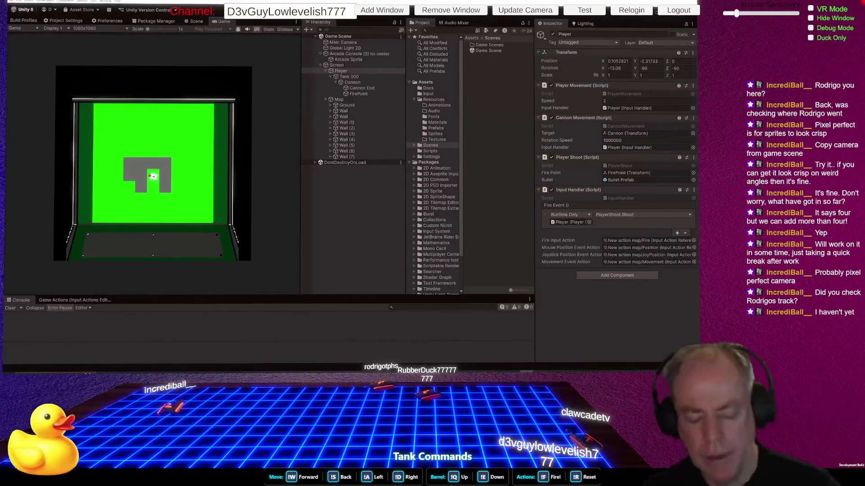
pyautogui.click(347, 11)
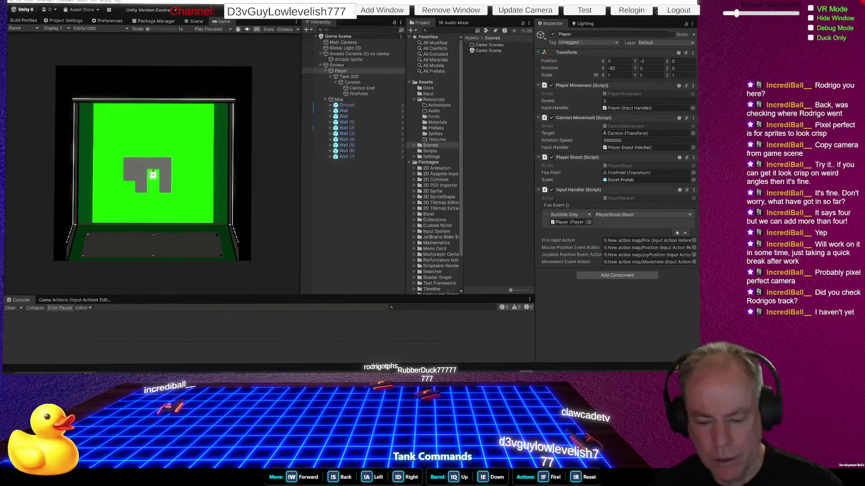
pyautogui.hotkey('alt', 'Tab')
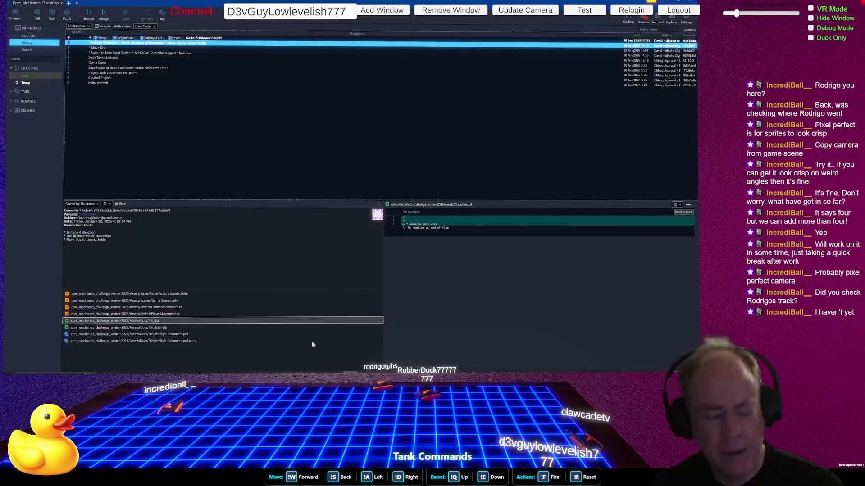
# Check out the main branch instead of Temp in Fork, then go back to Unity
pyautogui.click(27, 83)
pyautogui.click(27, 76)
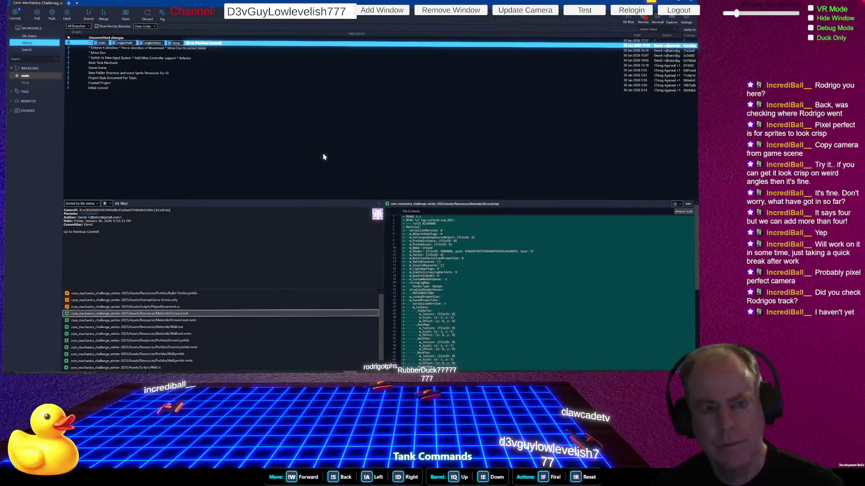
pyautogui.hotkey('alt', 'Tab')
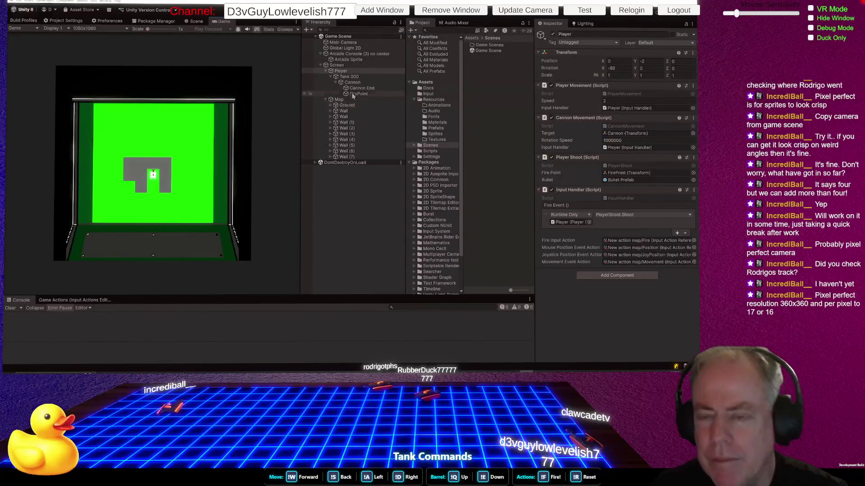
# Zoom the Game view in on the tank and try Assets Pixels Per Unit 17 before reverting to 11
pyautogui.click(167, 29)
pyautogui.moveTo(167, 32)
pyautogui.mouseDown()
pyautogui.moveTo(180, 29)
pyautogui.moveTo(147, 30)
pyautogui.mouseUp()
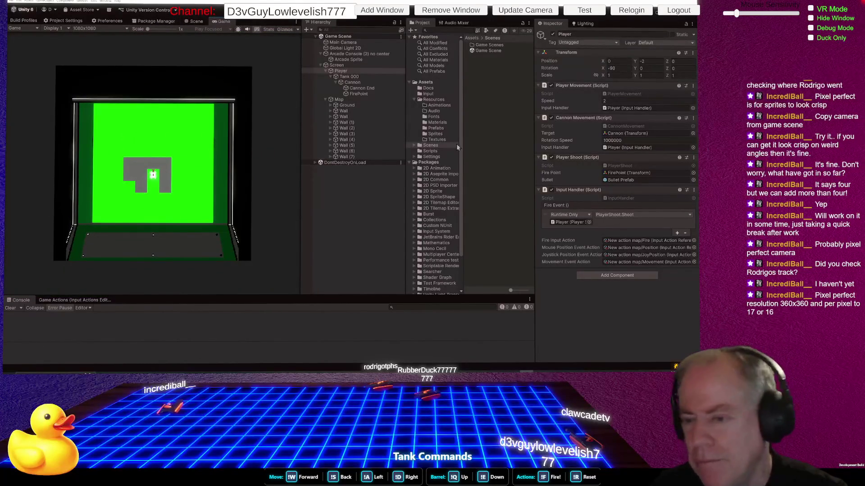
pyautogui.click(348, 43)
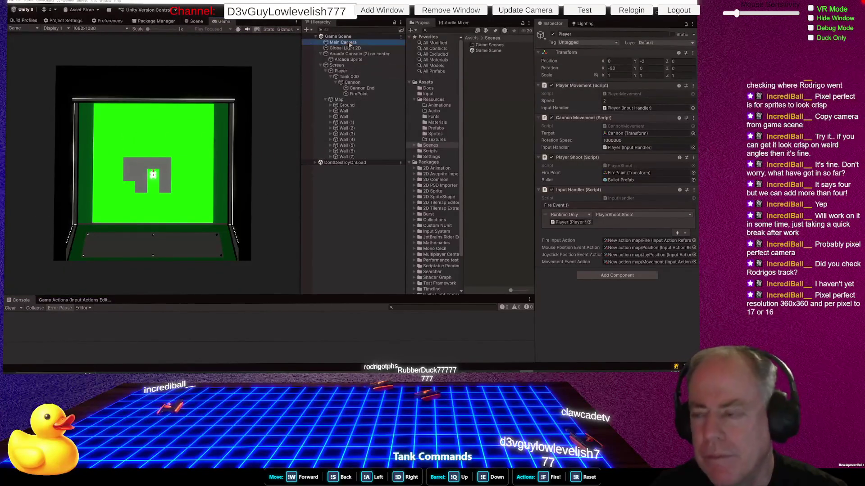
pyautogui.scroll(-5, 637, 147)
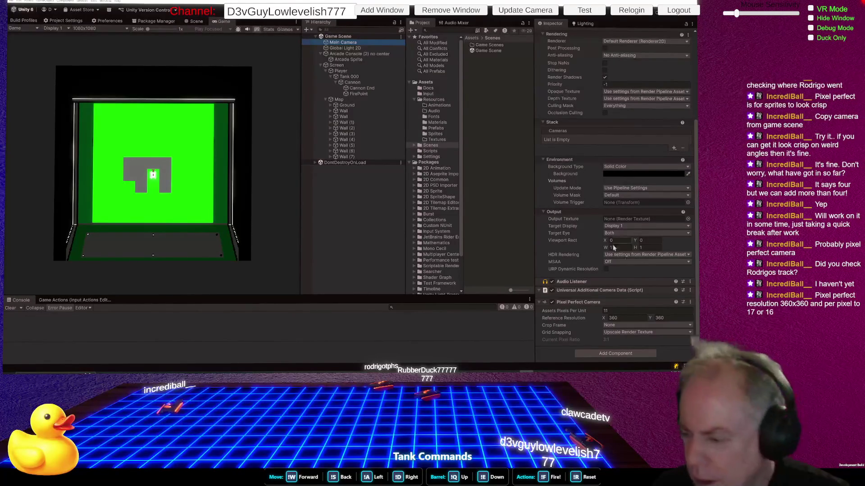
pyautogui.click(623, 311)
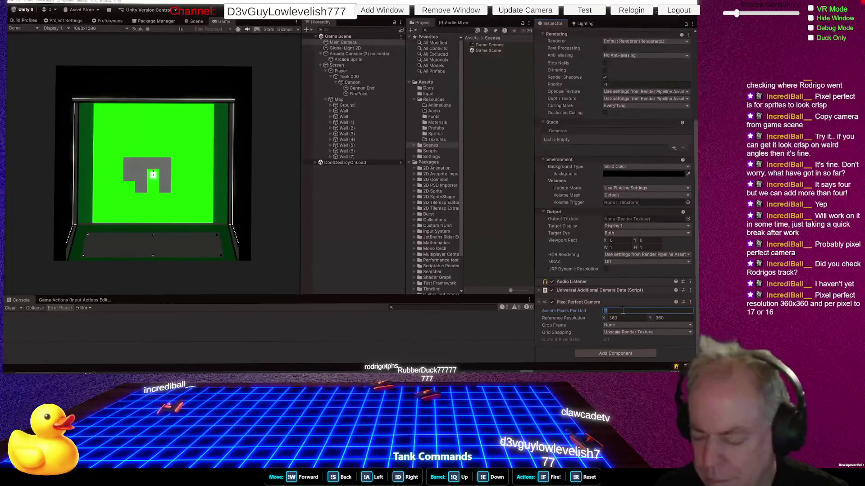
pyautogui.write('17')
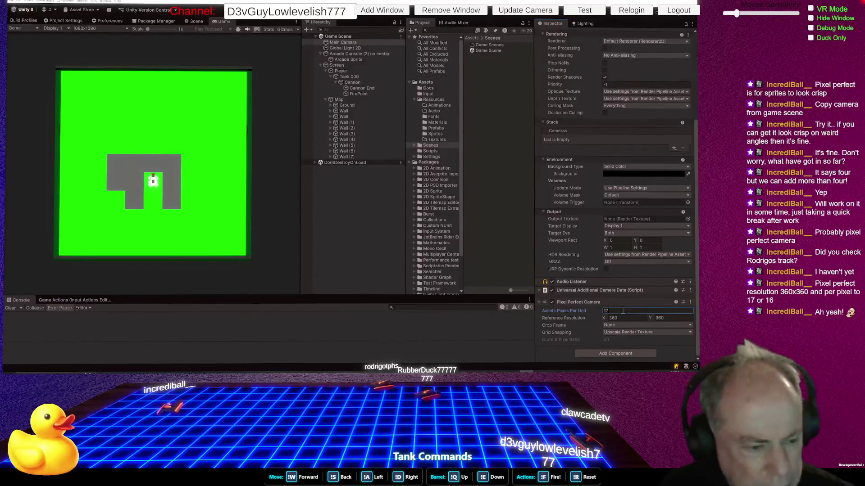
pyautogui.press('BackSpace')
pyautogui.write('1')
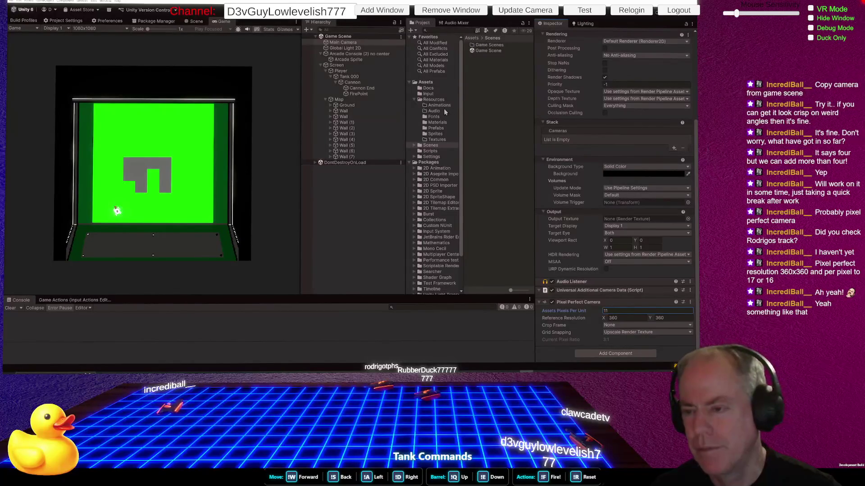
pyautogui.click(441, 121)
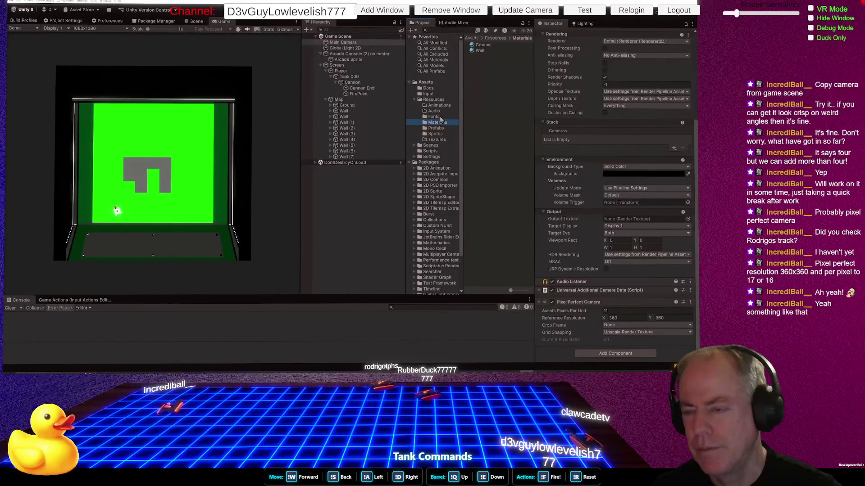
# Browse to Resources > Prefabs, open the Bullet Prefab, and confirm its collider's edge radius
pyautogui.click(434, 135)
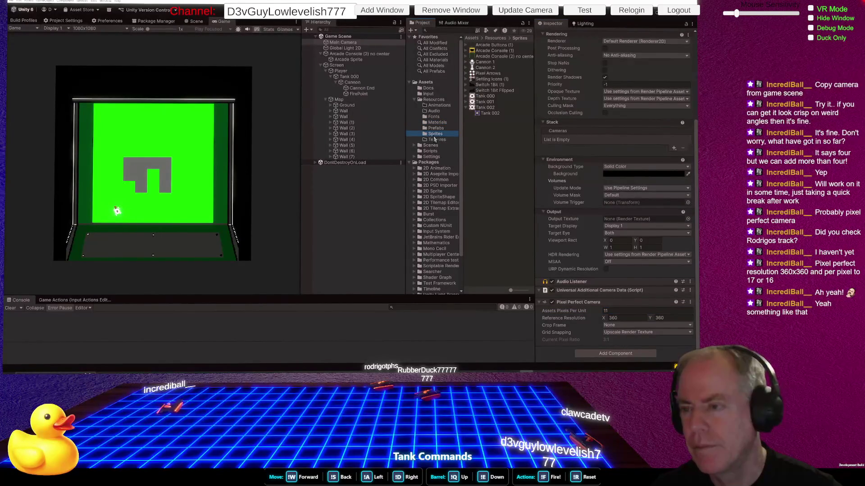
pyautogui.click(438, 123)
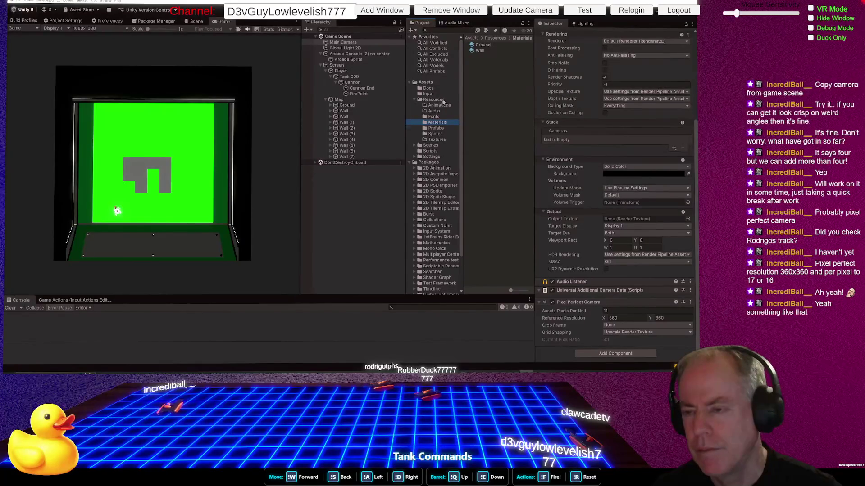
pyautogui.click(433, 100)
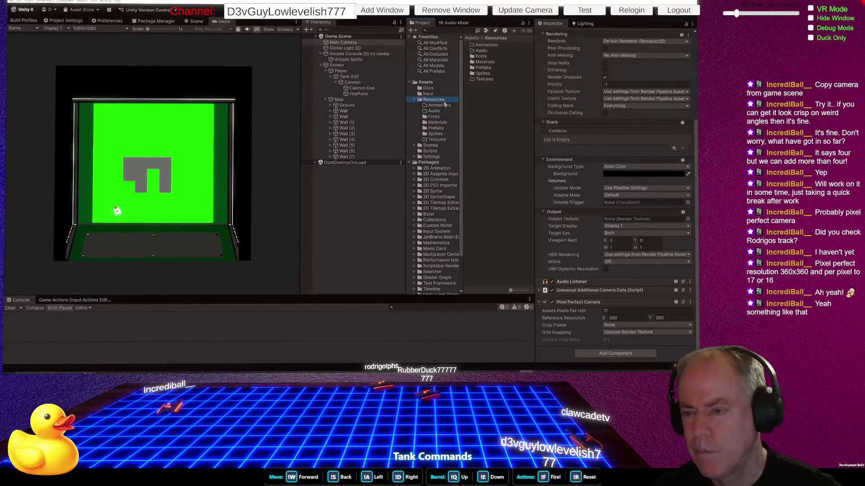
pyautogui.click(436, 128)
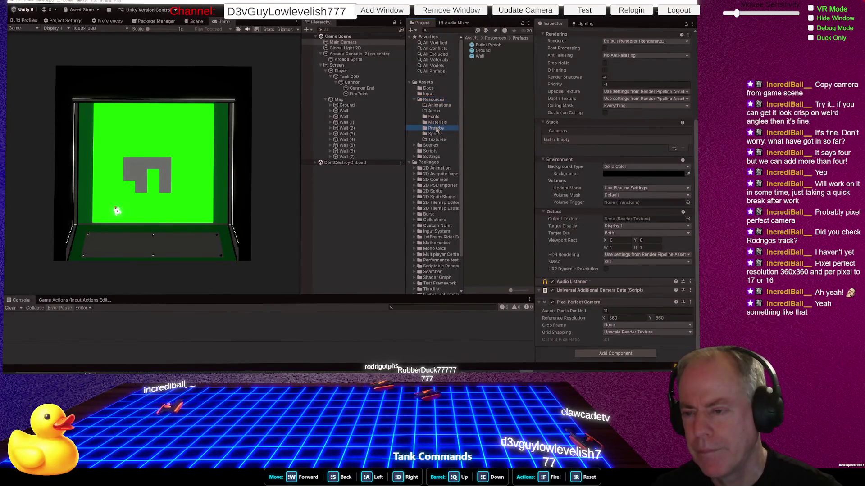
pyautogui.doubleClick(487, 45)
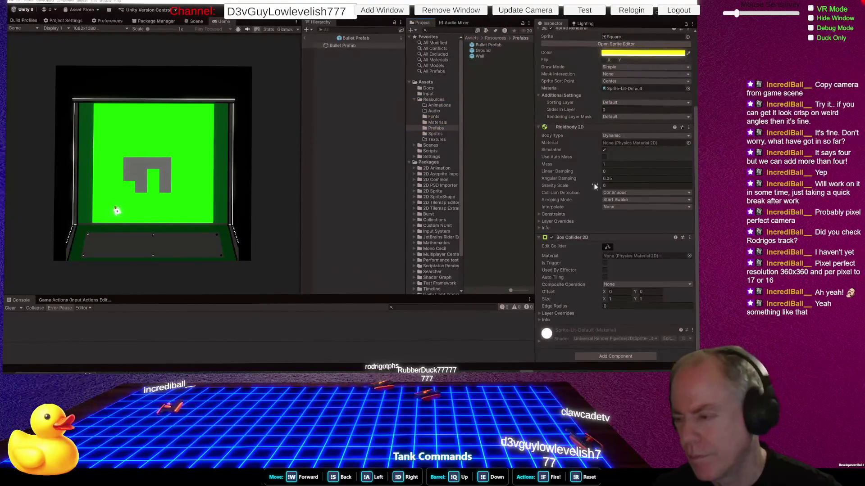
pyautogui.click(628, 306)
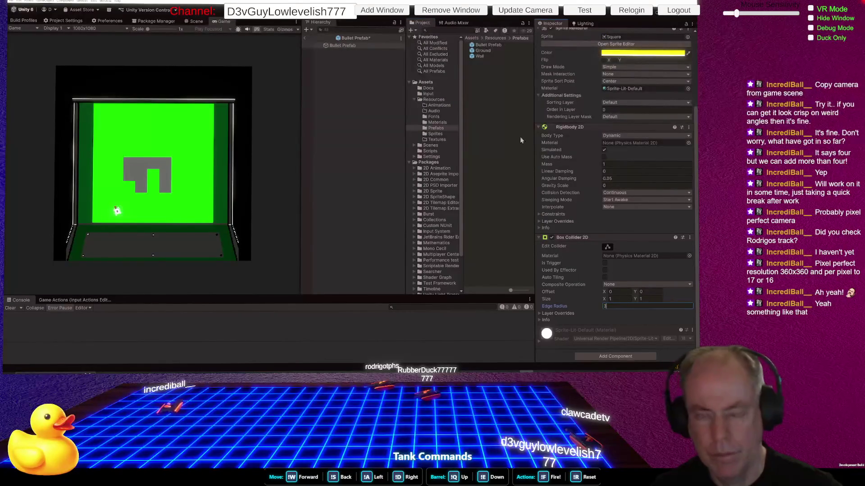
pyautogui.press('Return')
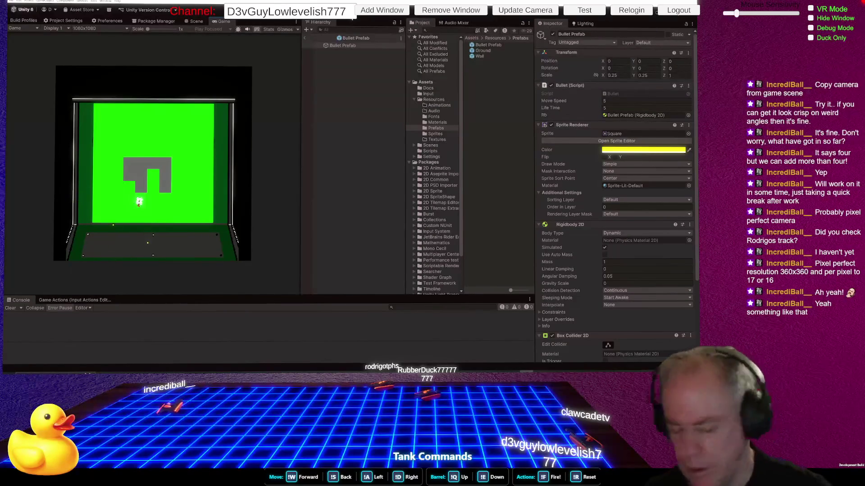
# Select the bullet object inside the prefab to review its Rigidbody 2D and Box Collider 2D
pyautogui.hotkey('alt', 'Tab')
pyautogui.hotkey('alt', 'Tab')
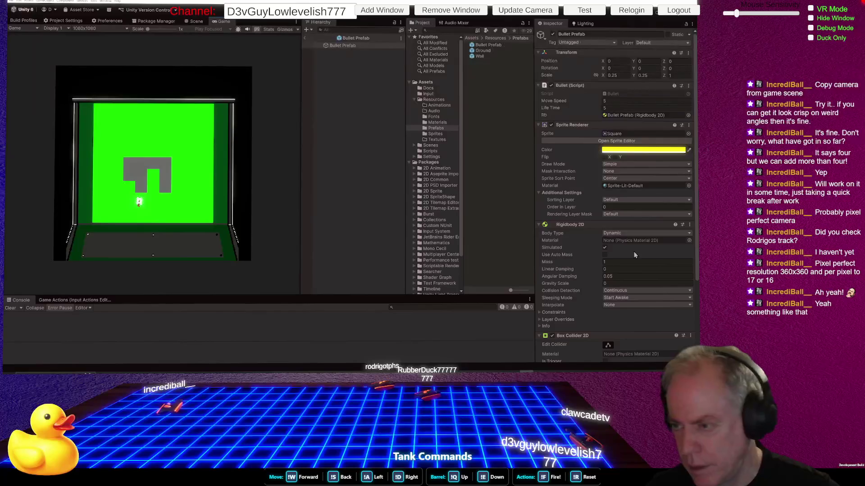
pyautogui.click(355, 45)
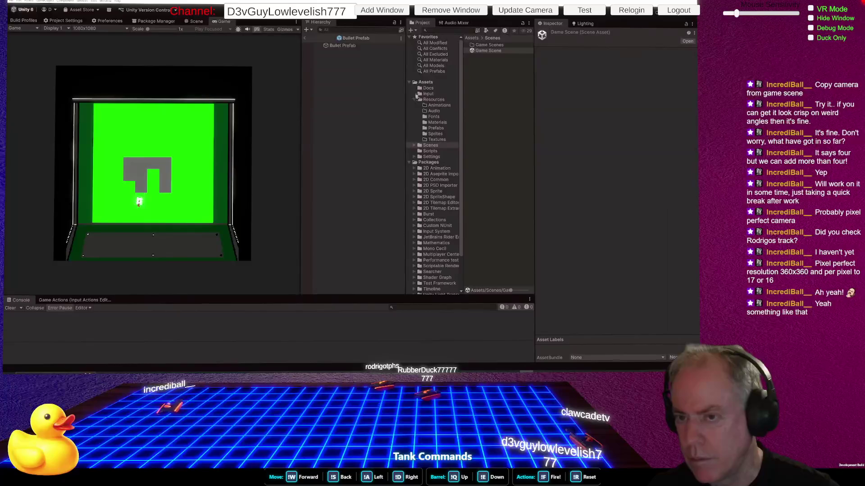
pyautogui.click(360, 40)
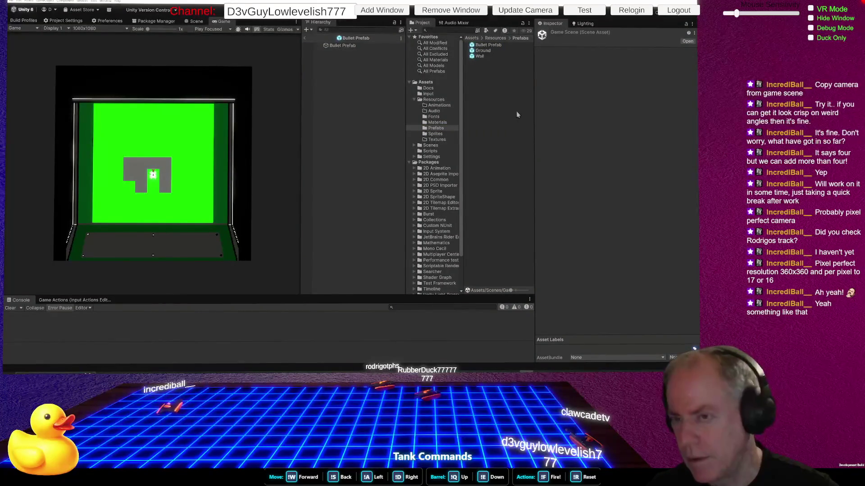
pyautogui.click(356, 46)
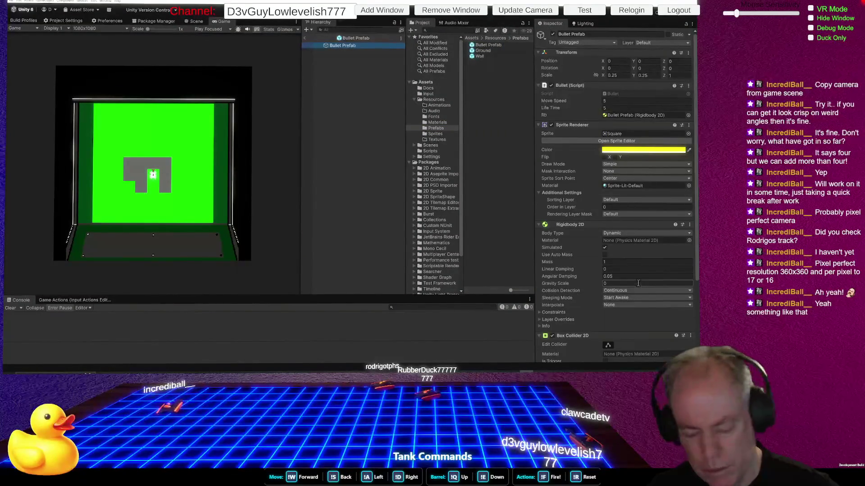
pyautogui.click(430, 145)
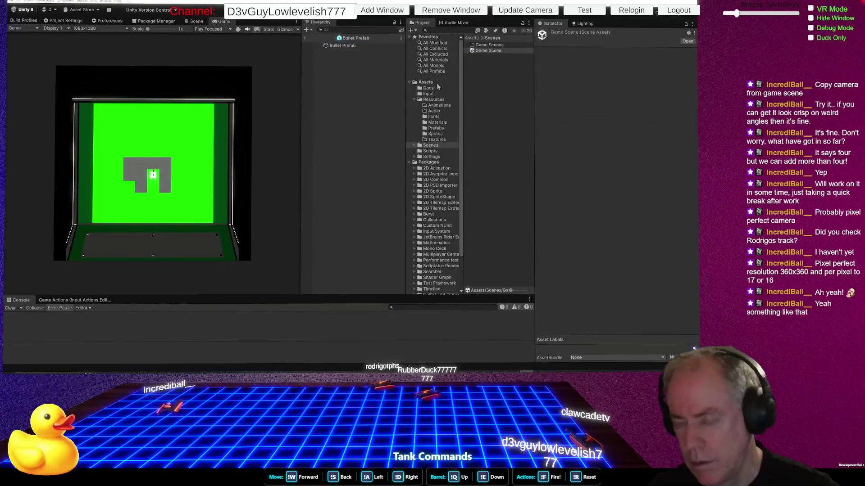
pyautogui.click(350, 45)
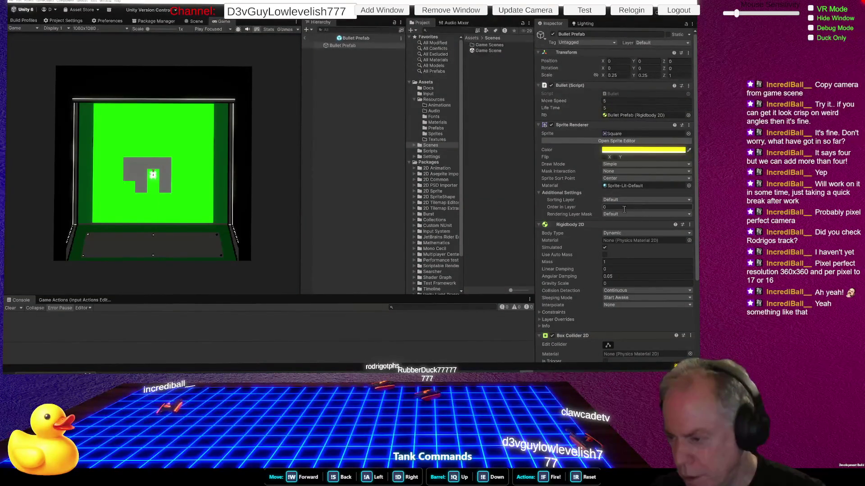
# Enter 3 as the bullet sprite's Order in Layer, then switch to the Git client
pyautogui.write('3')
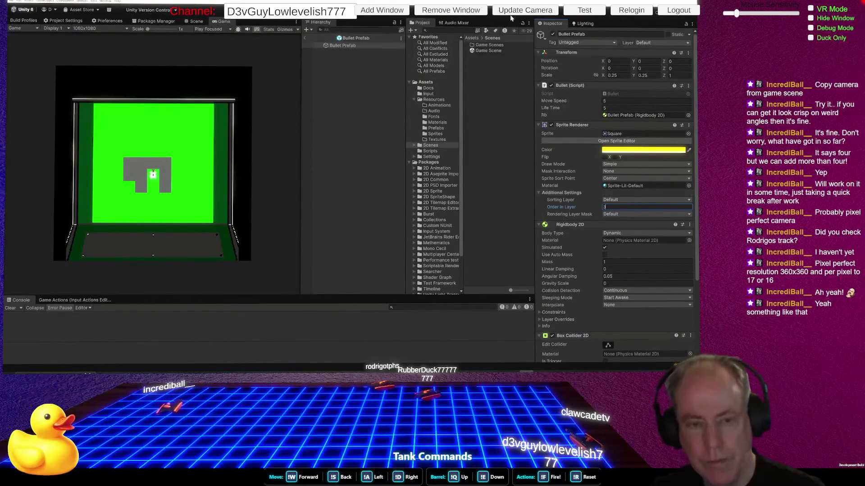
pyautogui.hotkey('ctrl', 'p')
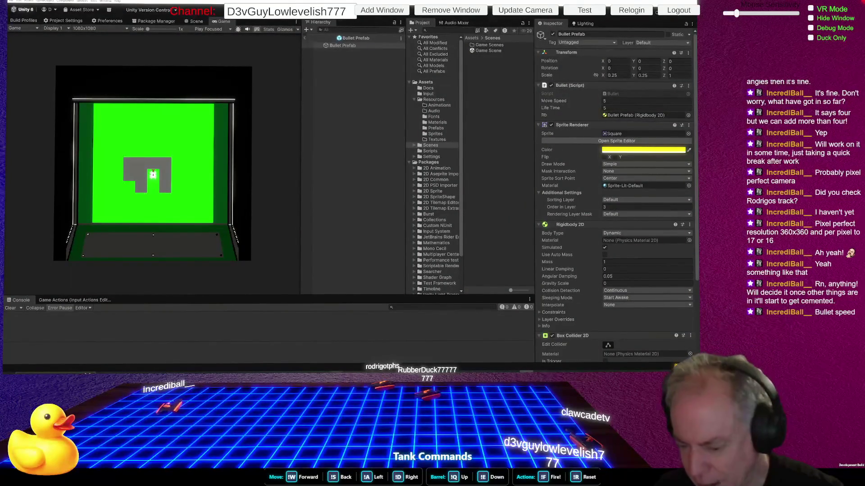
pyautogui.moveTo(336, 372)
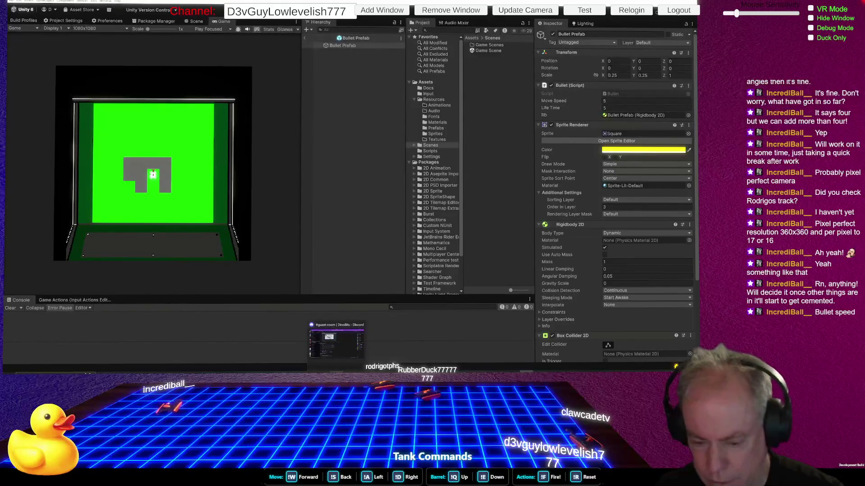
pyautogui.moveTo(404, 373)
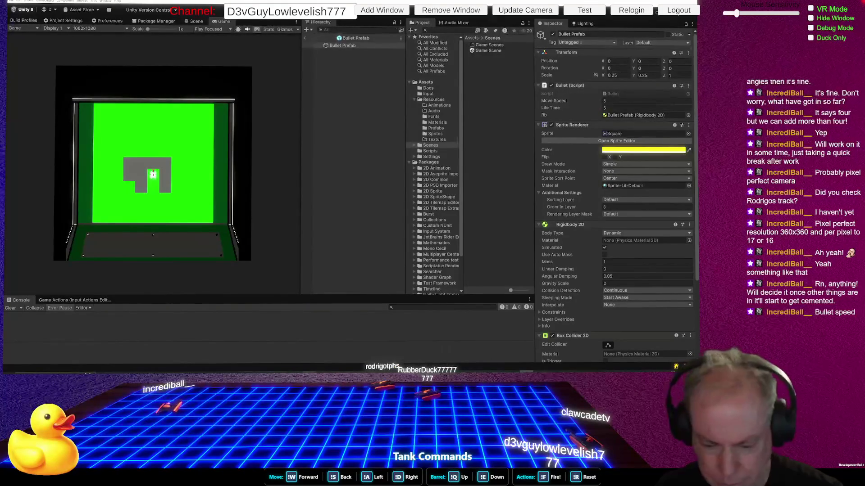
pyautogui.hotkey('alt', 'Tab')
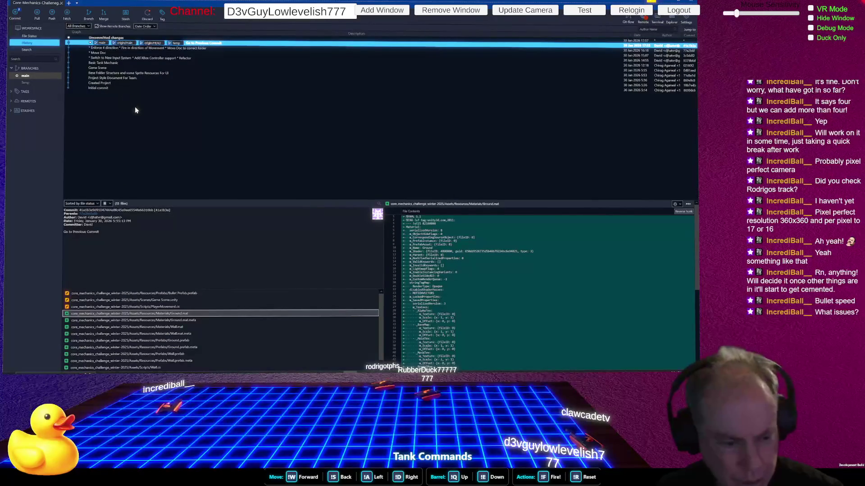
pyautogui.hotkey('alt', 'Tab')
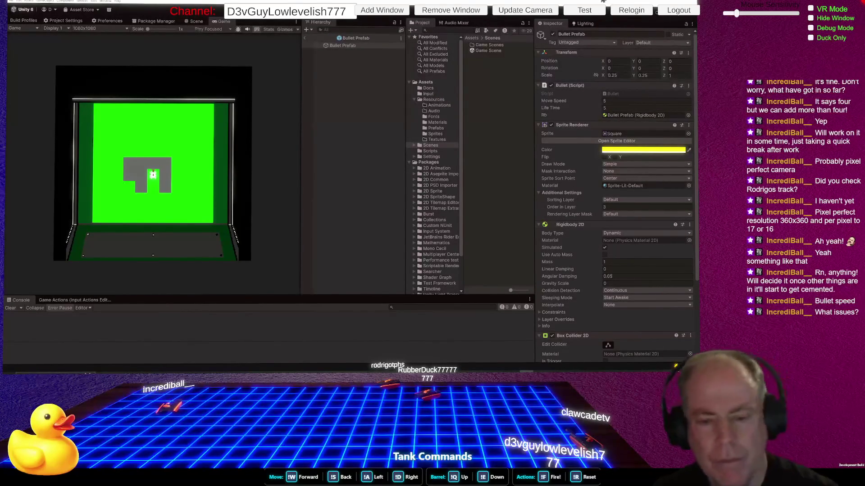
# Drive the tank down the arena firing bullets, then select the bullet prefab object
pyautogui.press('s')
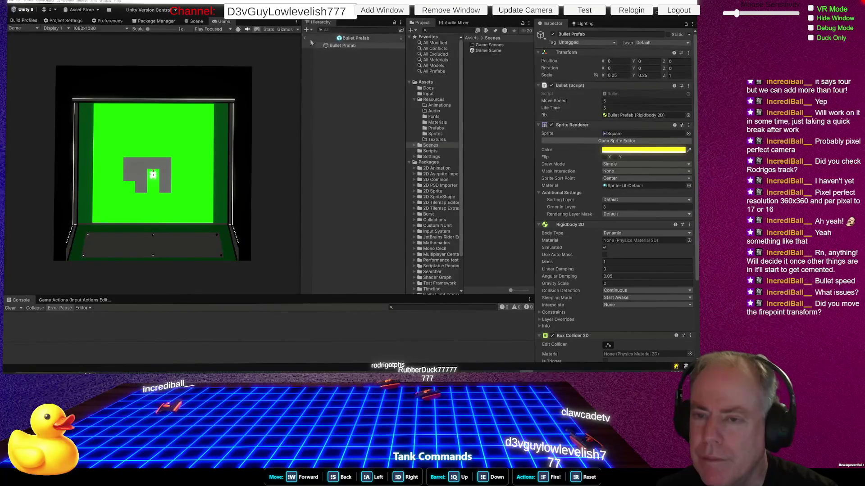
pyautogui.click(342, 45)
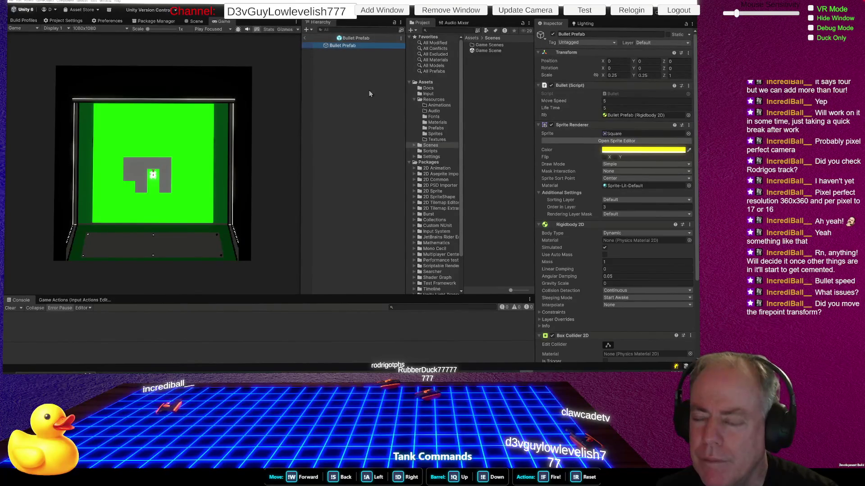
# Leave the bullet prefab for the Game Scene and select Tank 000's FirePoint
pyautogui.click(304, 38)
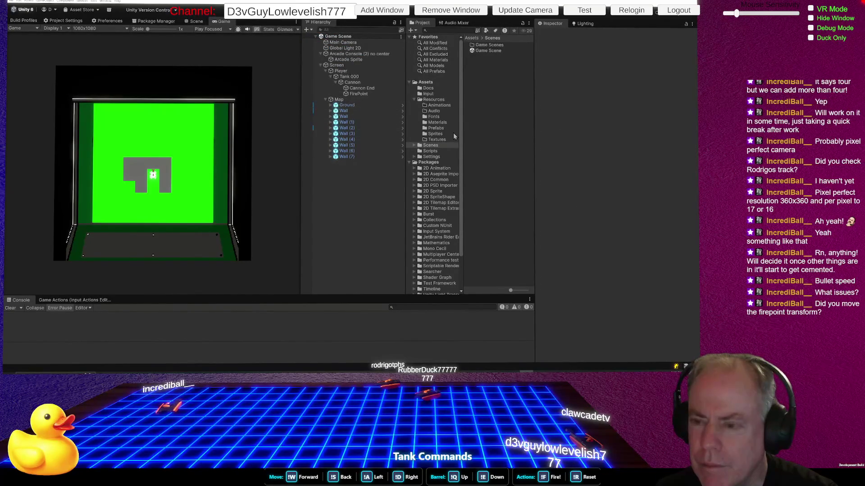
pyautogui.click(355, 79)
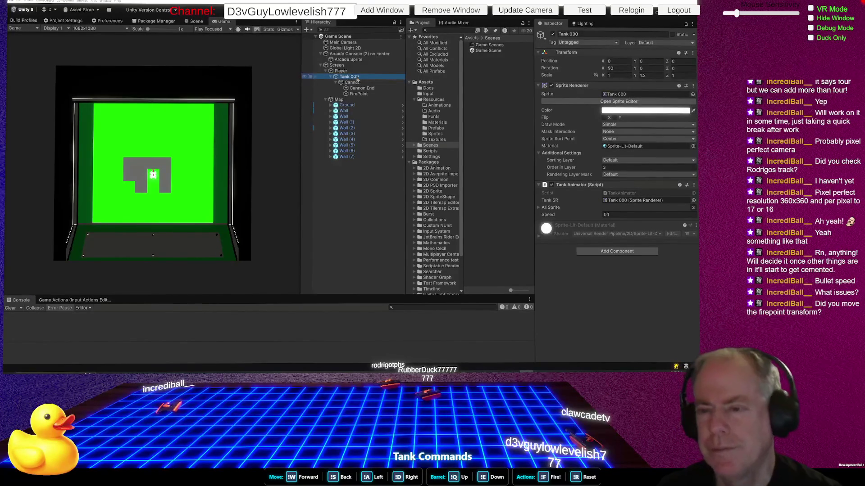
pyautogui.click(360, 94)
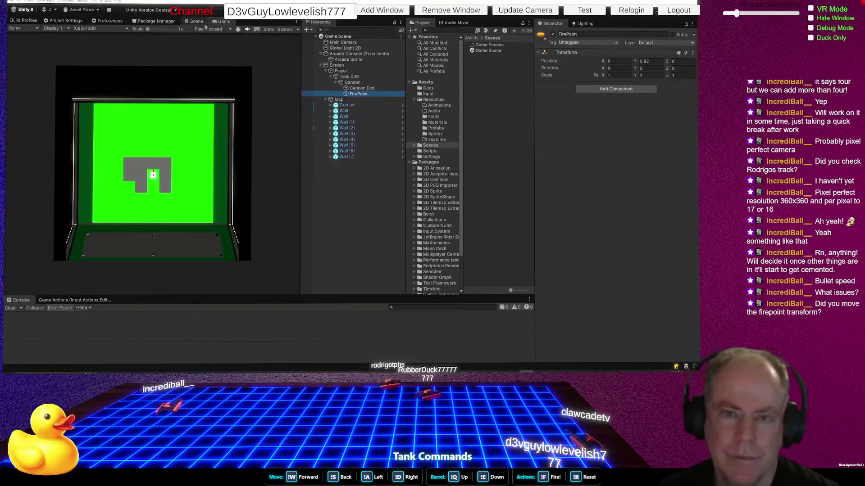
# In the Scene view, check where FirePoint, Cannon and Tank 000 sit
pyautogui.click(201, 22)
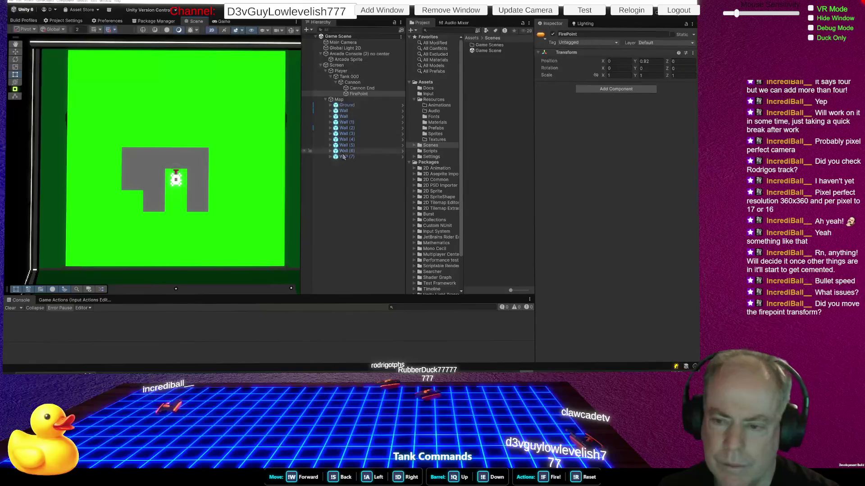
pyautogui.click(360, 88)
pyautogui.click(359, 94)
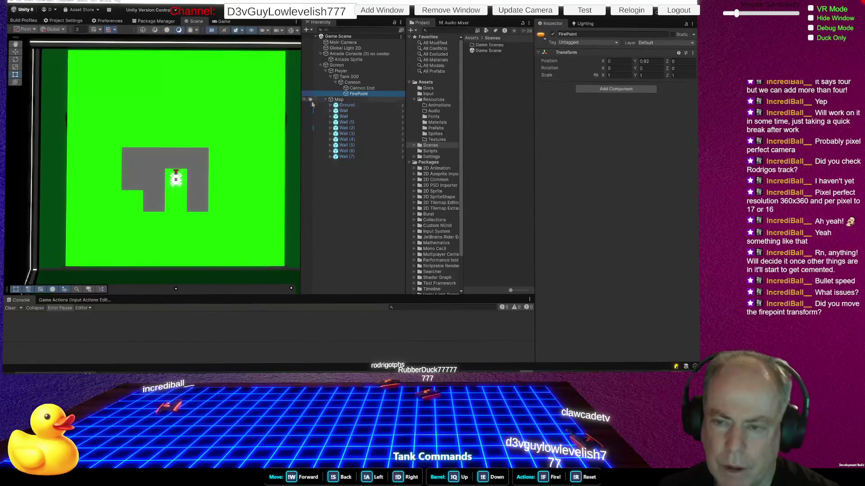
pyautogui.click(353, 83)
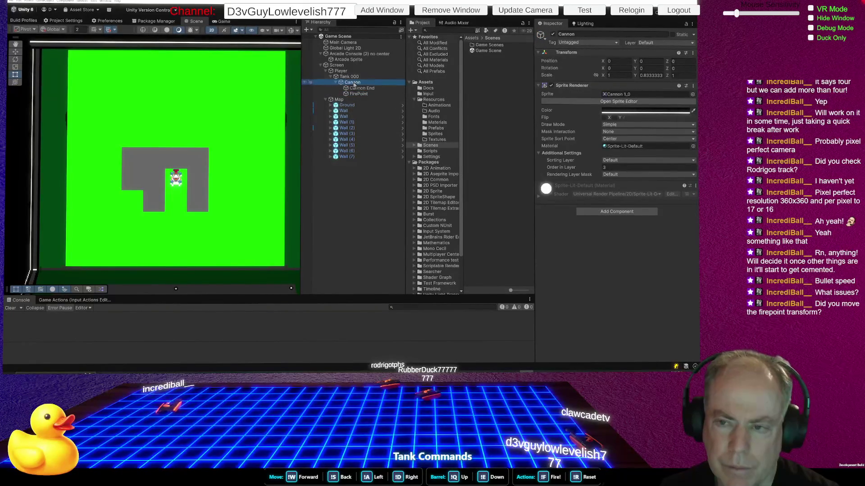
pyautogui.click(352, 78)
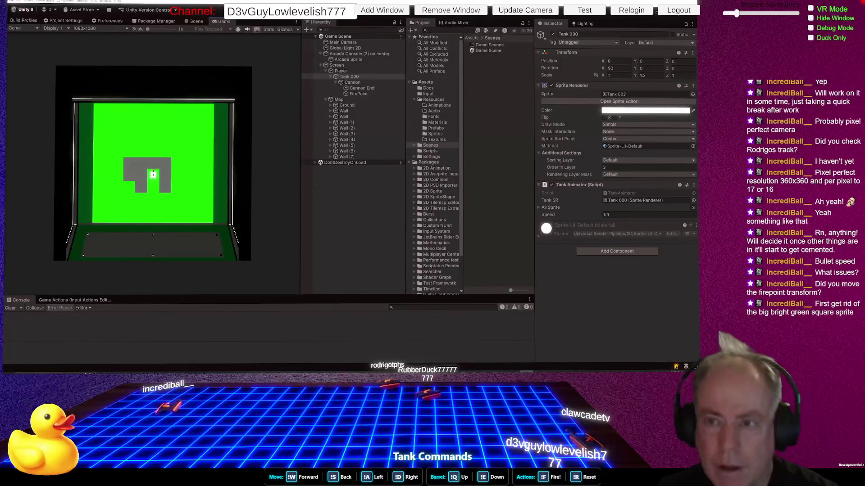
# Exit Play mode with Ctrl+P
pyautogui.hotkey('ctrl', 'p')
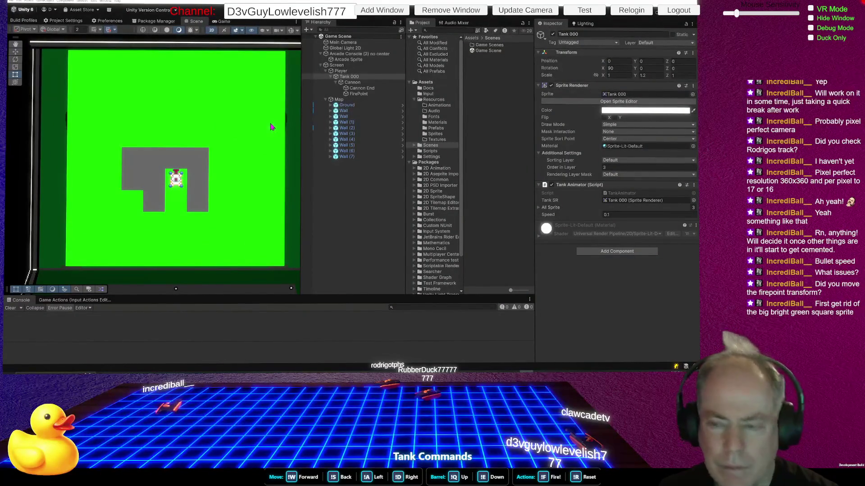
# Deactivate the Map object and select the Ground prefab in the Prefabs folder
pyautogui.click(361, 98)
pyautogui.click(552, 35)
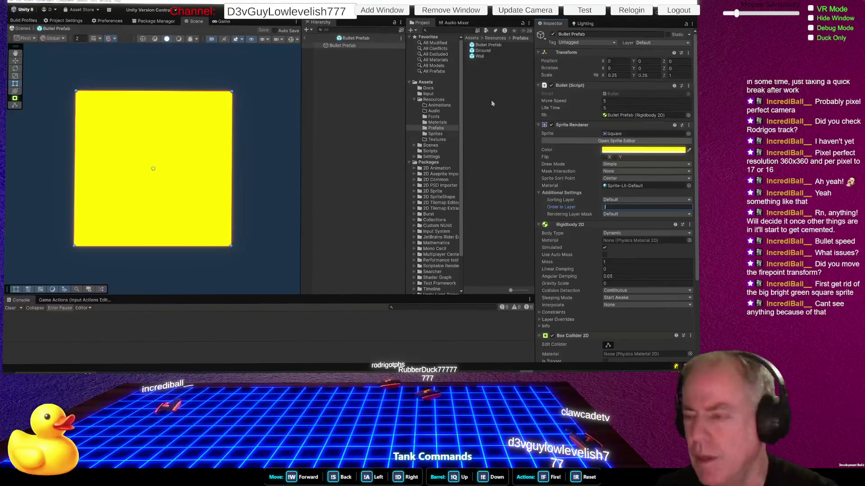
pyautogui.click(482, 52)
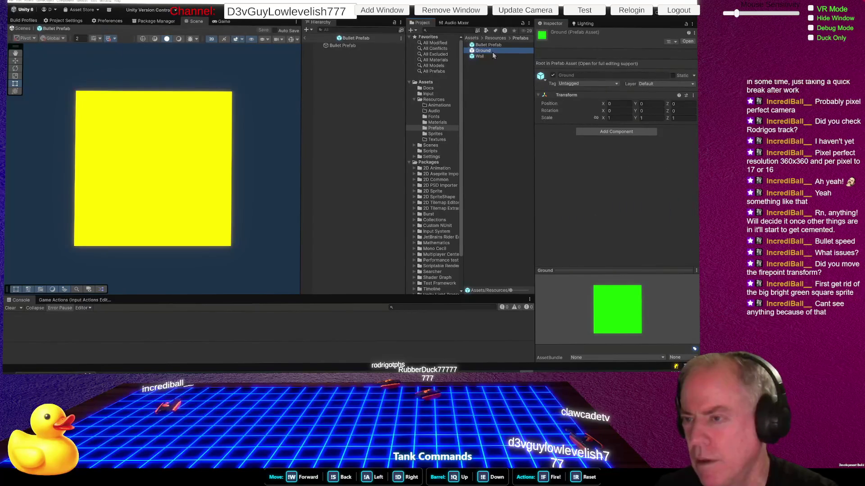
# Open the Ground prefab, view its Ground material, then return to the Game Scene
pyautogui.doubleClick(490, 51)
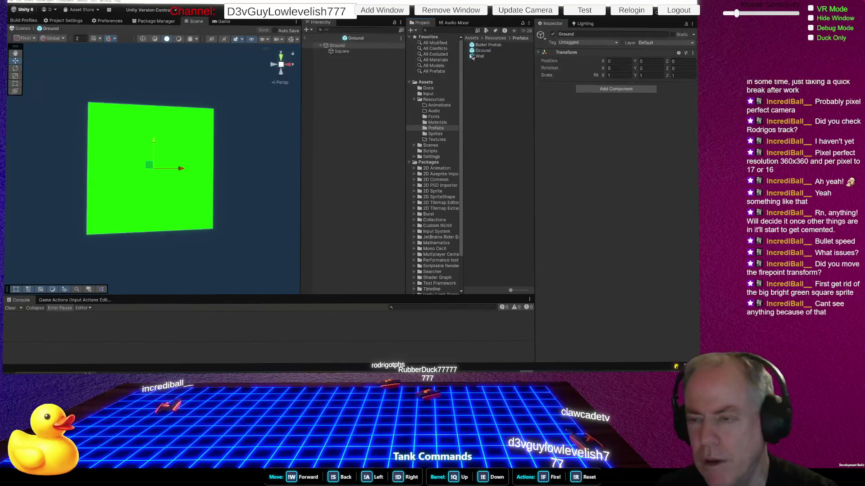
pyautogui.click(443, 122)
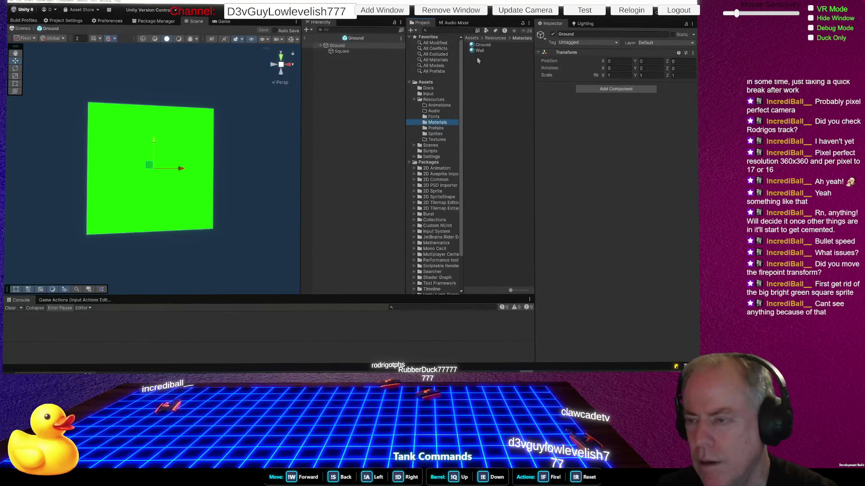
pyautogui.click(482, 45)
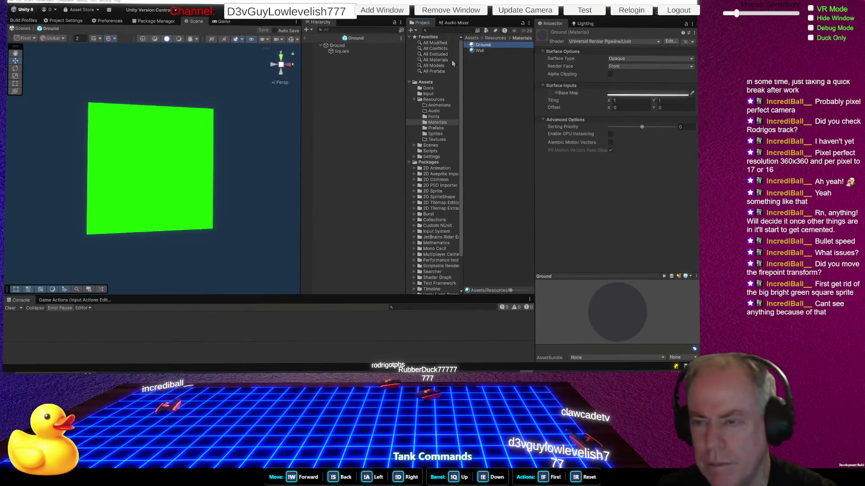
pyautogui.click(304, 37)
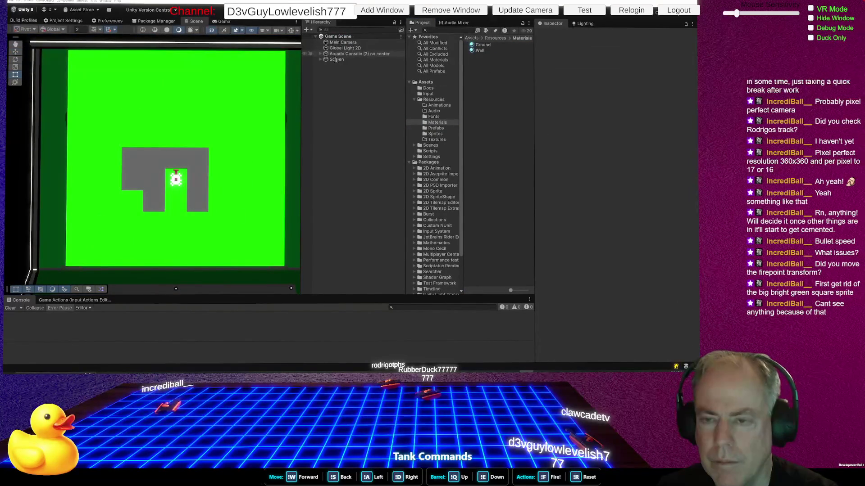
# Expand Screen > Map > Ground and select its Square sprite
pyautogui.click(320, 59)
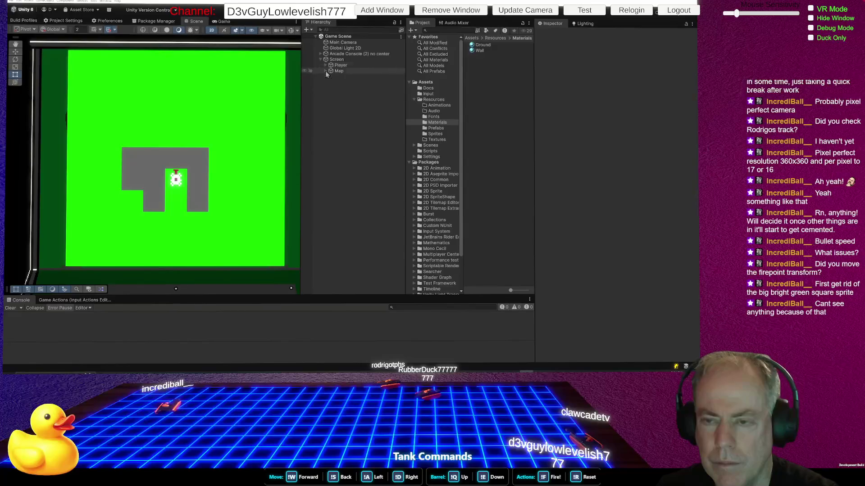
pyautogui.click(325, 71)
pyautogui.click(346, 77)
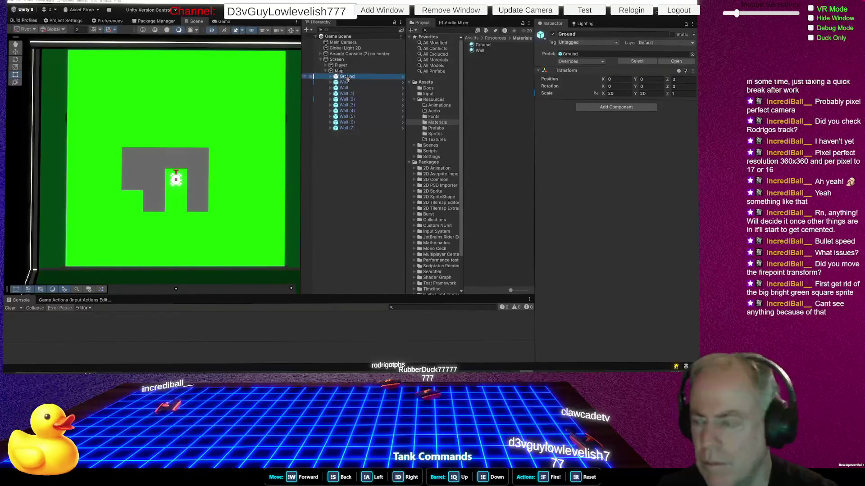
pyautogui.click(331, 77)
pyautogui.click(351, 82)
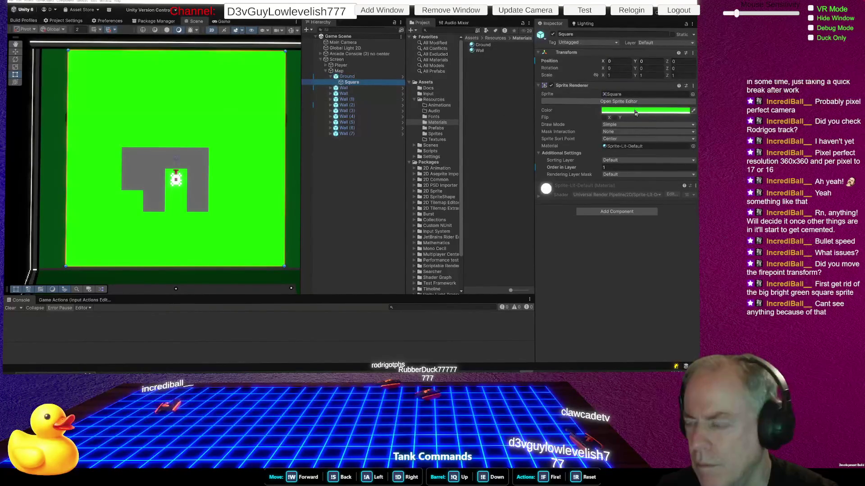
pyautogui.rightClick(637, 112)
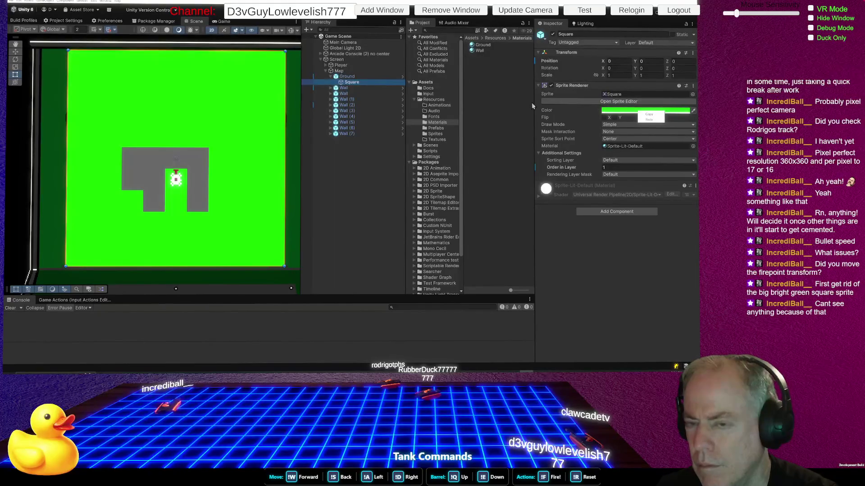
pyautogui.click(498, 56)
# Change the Ground Square's Sprite Renderer colour from bright green to dark grey 383B37
pyautogui.click(482, 45)
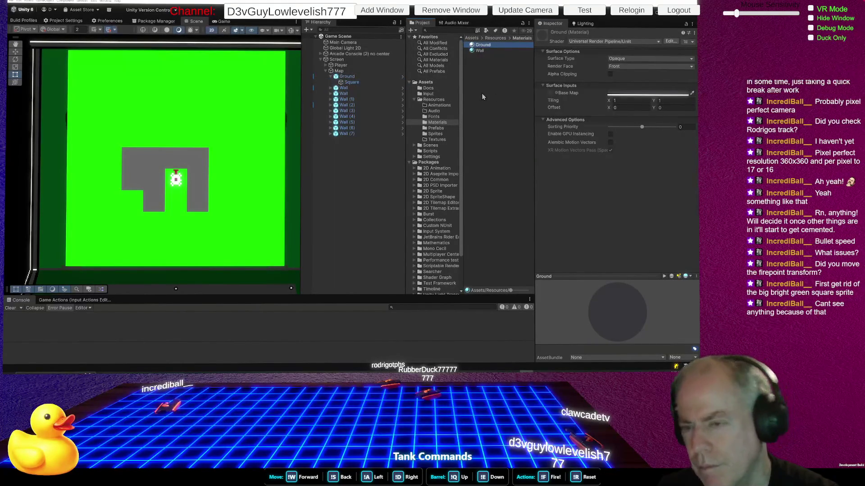
pyautogui.click(366, 76)
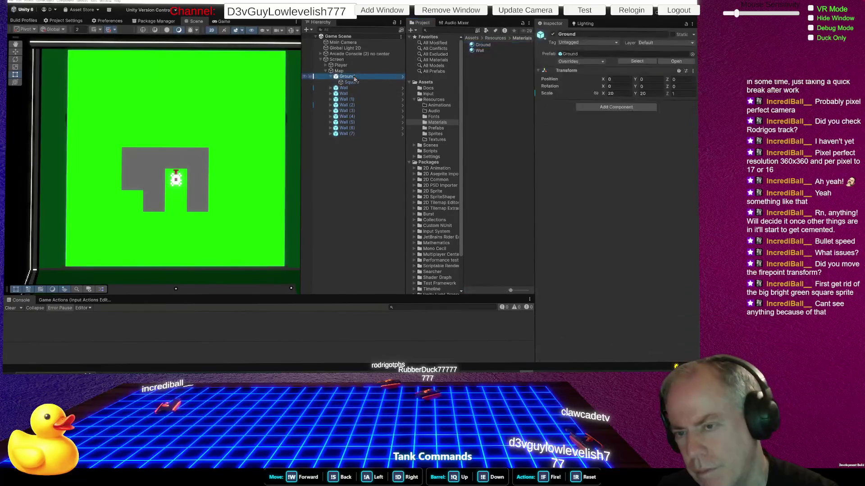
pyautogui.click(362, 82)
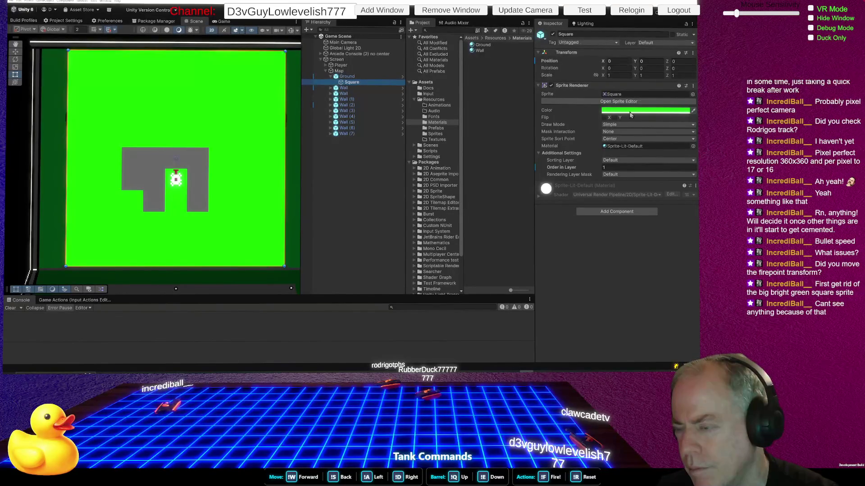
pyautogui.click(637, 146)
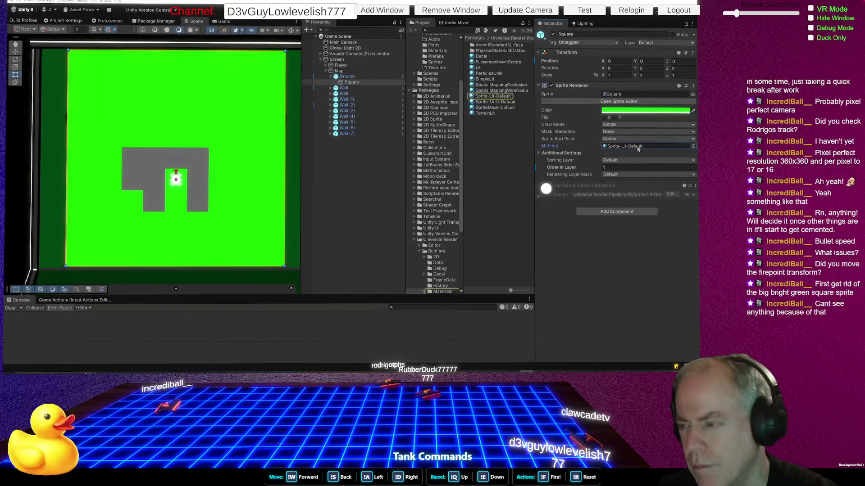
pyautogui.click(650, 110)
pyautogui.moveTo(332, 95); pyautogui.dragTo(330, 109)
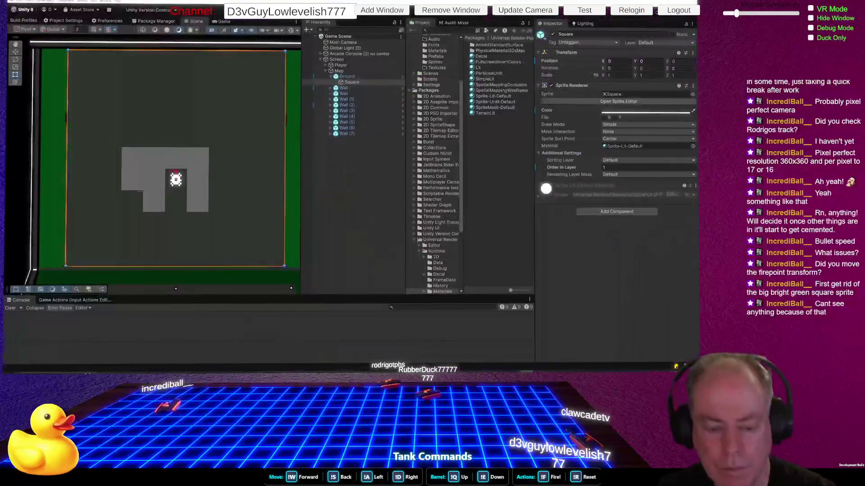
pyautogui.click(291, 288)
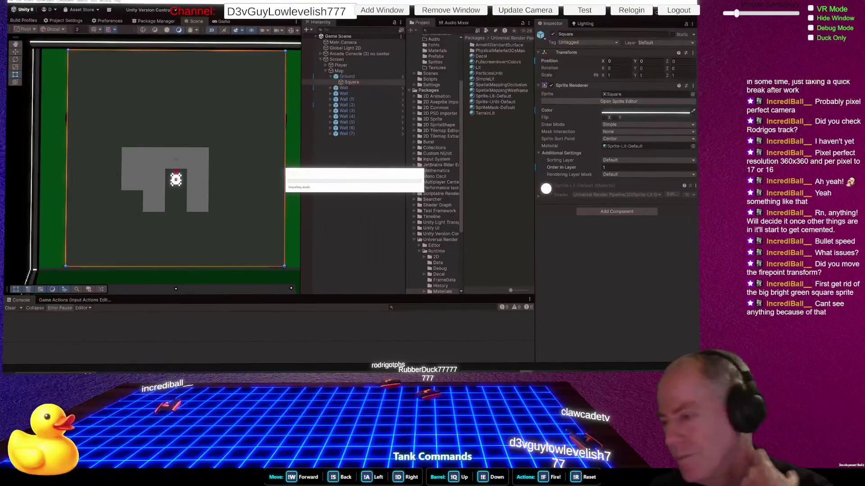
# Start Play mode and drive the tank around the arena with WASD, firing bullets
pyautogui.hotkey('ctrl', 'p')
pyautogui.press('space')
pyautogui.press('space')
pyautogui.press('space')
pyautogui.press('space')
pyautogui.press('s')
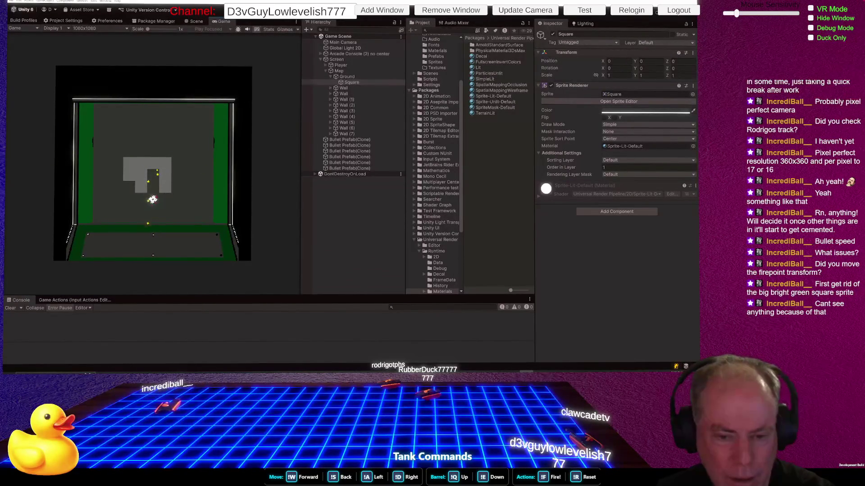
pyautogui.press('s')
pyautogui.press('w')
pyautogui.press('a')
pyautogui.press('a')
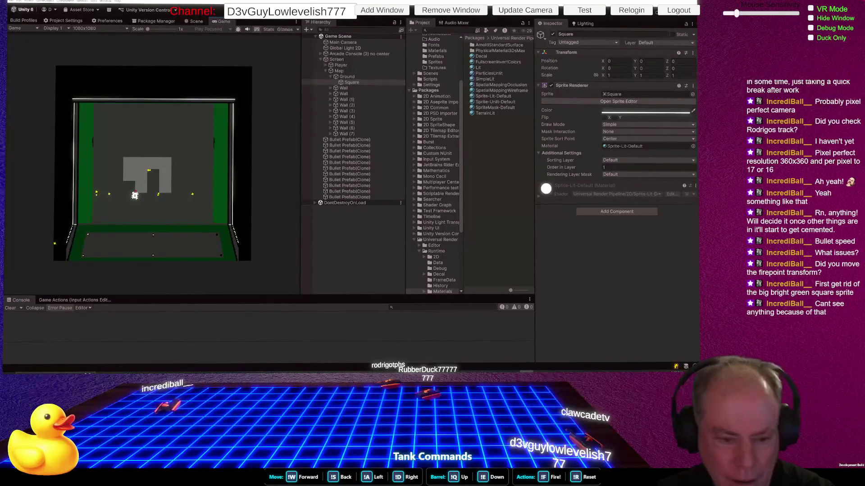
pyautogui.press('a')
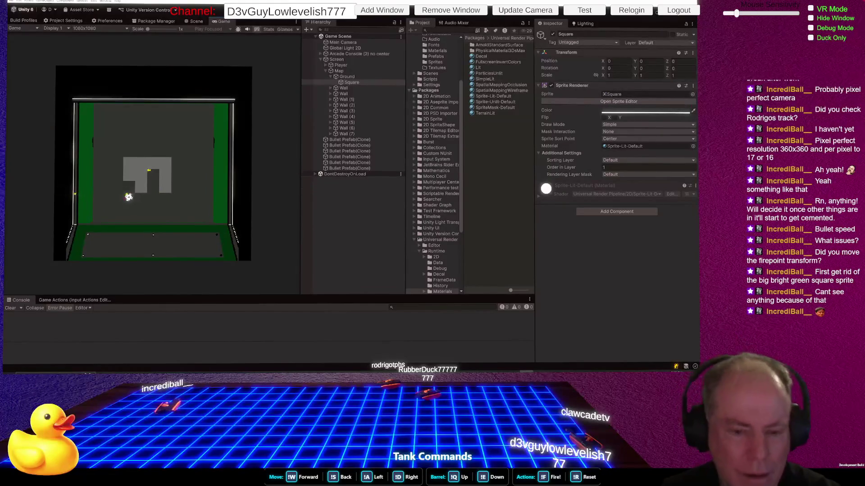
pyautogui.press('s')
pyautogui.press('space')
pyautogui.press('a')
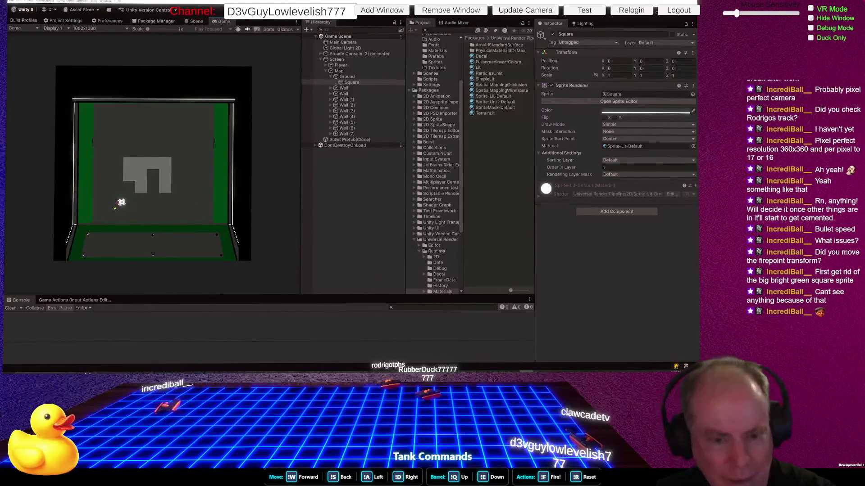
pyautogui.press('w')
pyautogui.press('space')
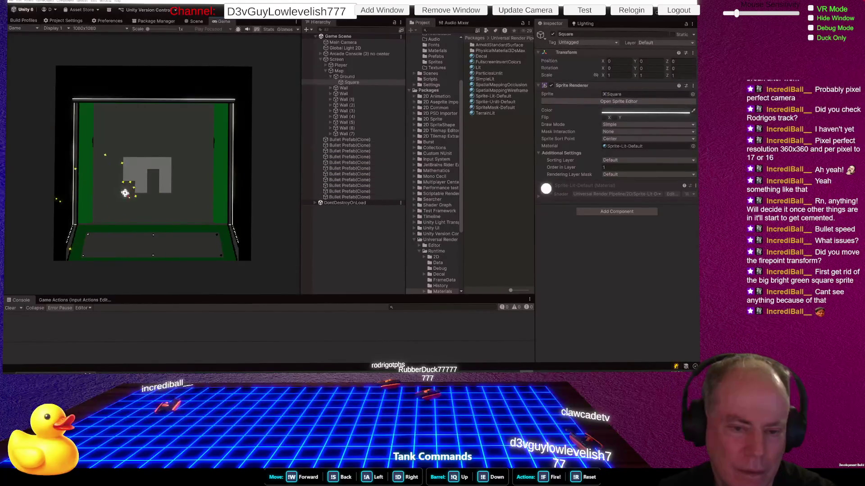
pyautogui.press('d')
pyautogui.press('s')
pyautogui.press('space')
pyautogui.press('d')
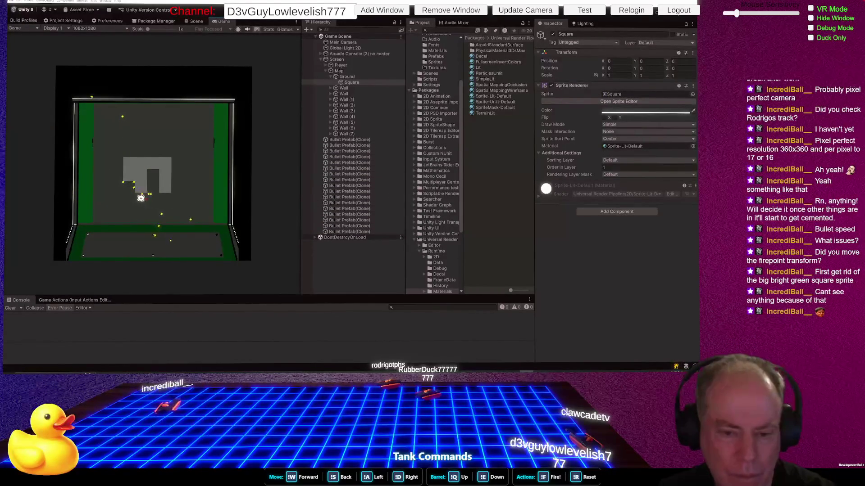
pyautogui.press('w')
pyautogui.press('space')
pyautogui.press('d')
pyautogui.press('space')
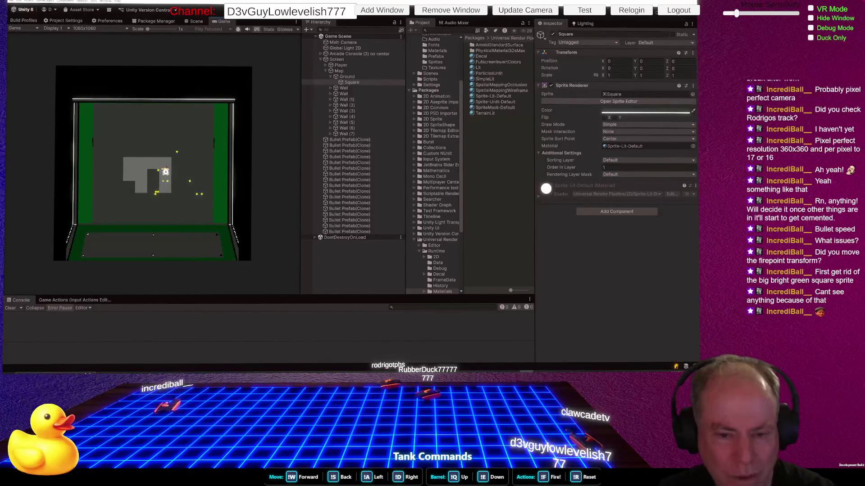
pyautogui.press('w')
pyautogui.press('a')
pyautogui.press('space')
pyautogui.press('a')
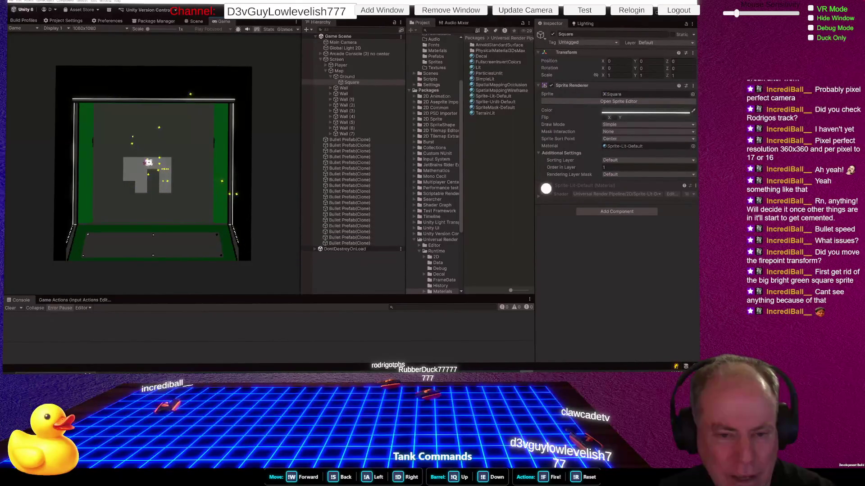
# Keep manoeuvring and shooting bullets at the walls, then stop the play-test
pyautogui.press('s')
pyautogui.press('a')
pyautogui.press('space')
pyautogui.press('s')
pyautogui.press('s')
pyautogui.press('a')
pyautogui.press('space')
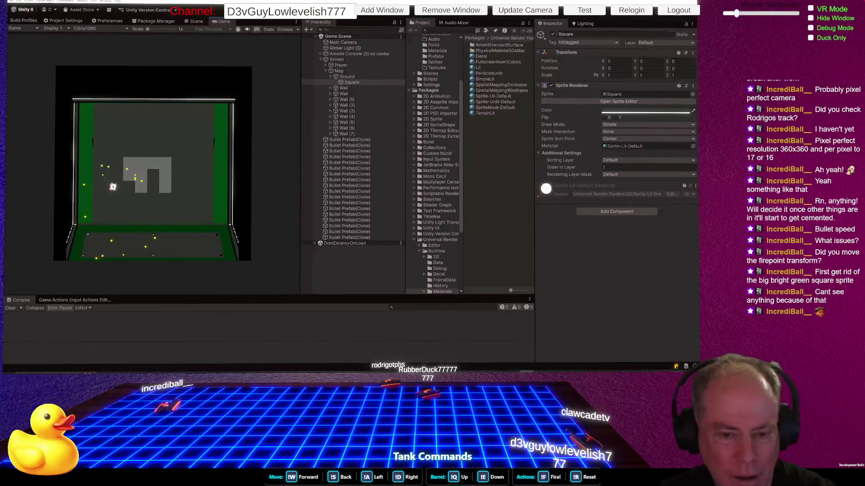
pyautogui.press('s')
pyautogui.press('space')
pyautogui.press('d')
pyautogui.press('s')
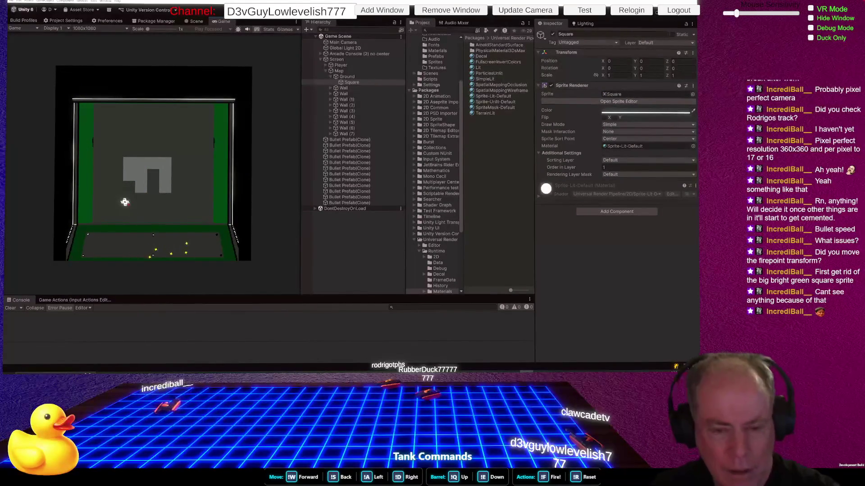
pyautogui.press('d')
pyautogui.press('s')
pyautogui.press('space')
pyautogui.press('d')
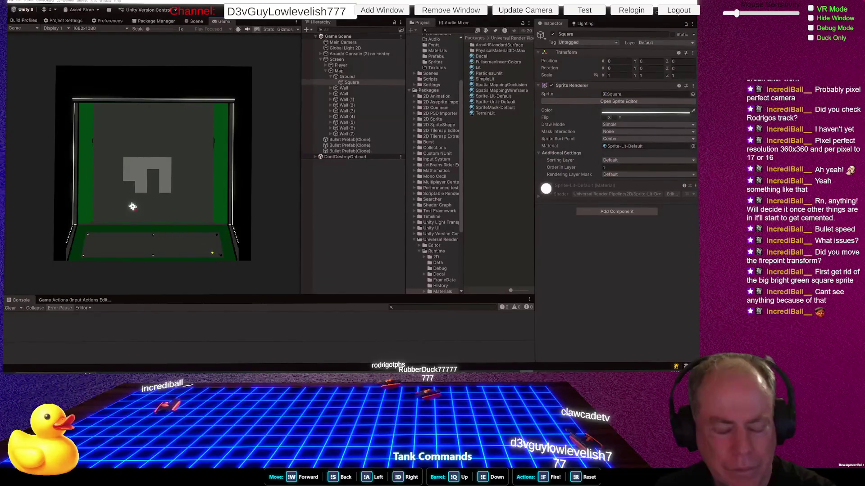
pyautogui.press('d')
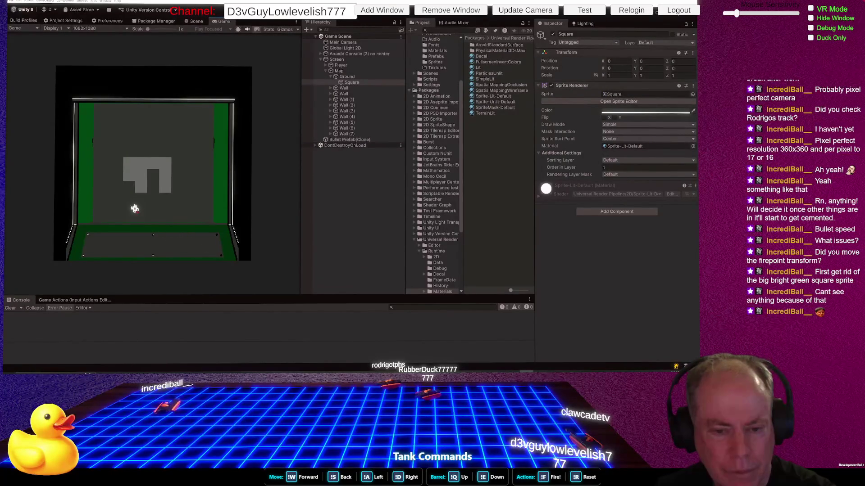
pyautogui.press('d')
pyautogui.press('d')
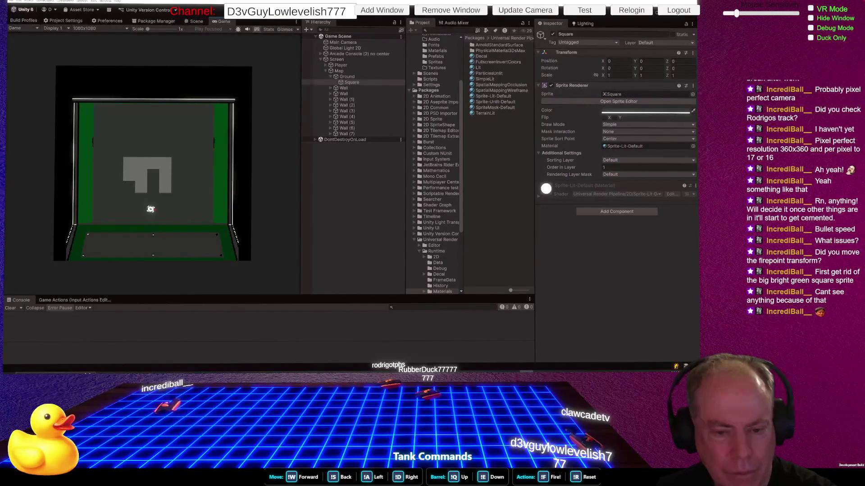
pyautogui.press('space')
pyautogui.press('w')
pyautogui.press('space')
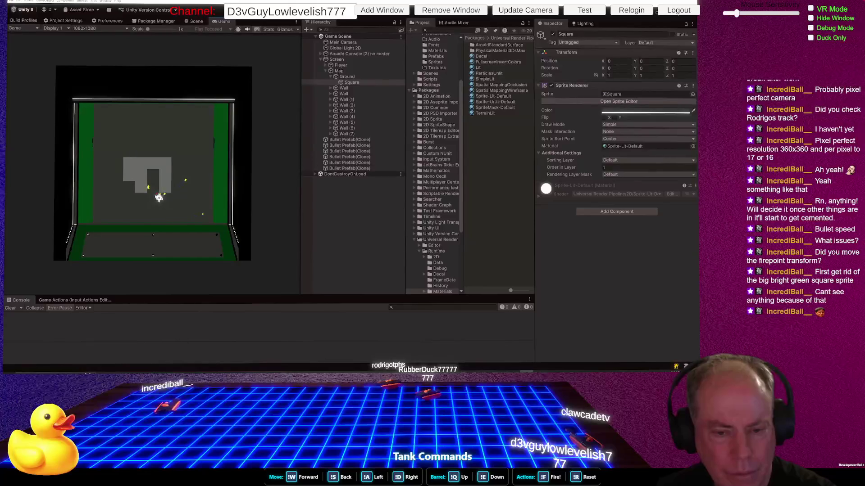
pyautogui.press('a')
pyautogui.press('space')
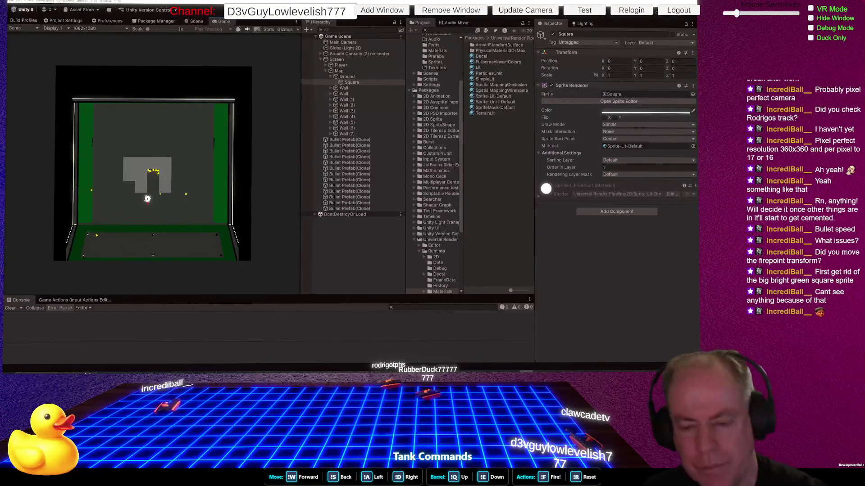
pyautogui.click(350, 9)
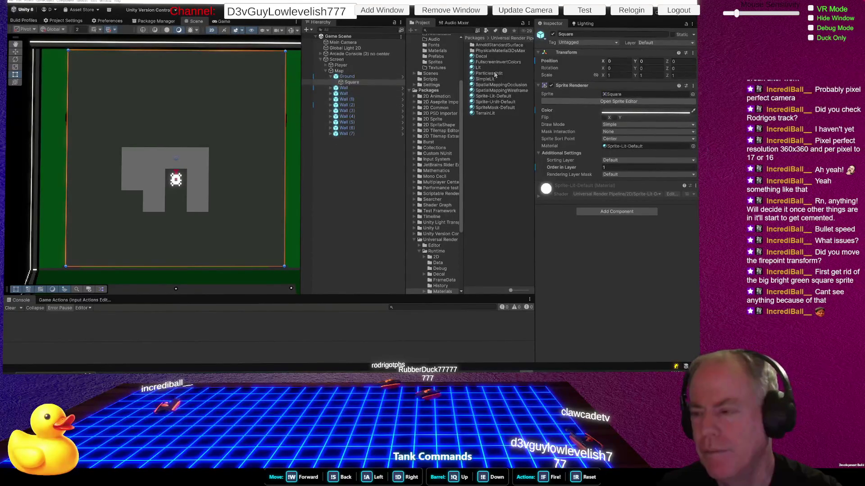
# Select the Wall object and open its Wall.cs script in the code editor
pyautogui.click(344, 93)
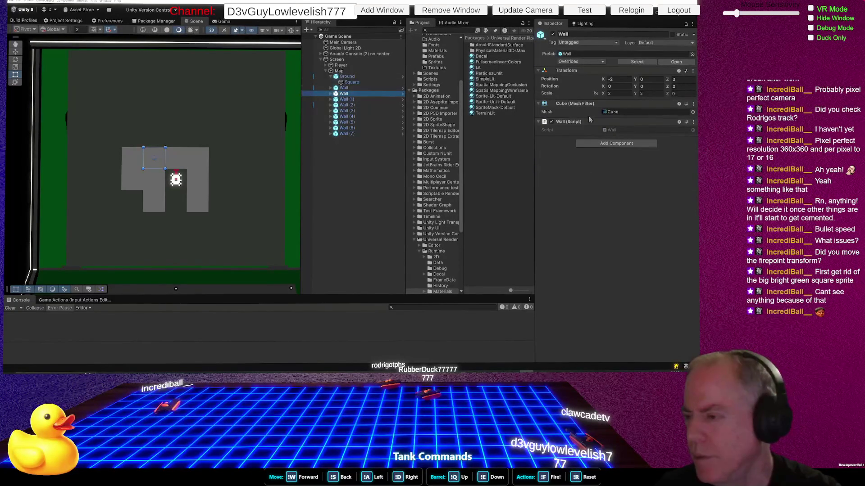
pyautogui.click(610, 130)
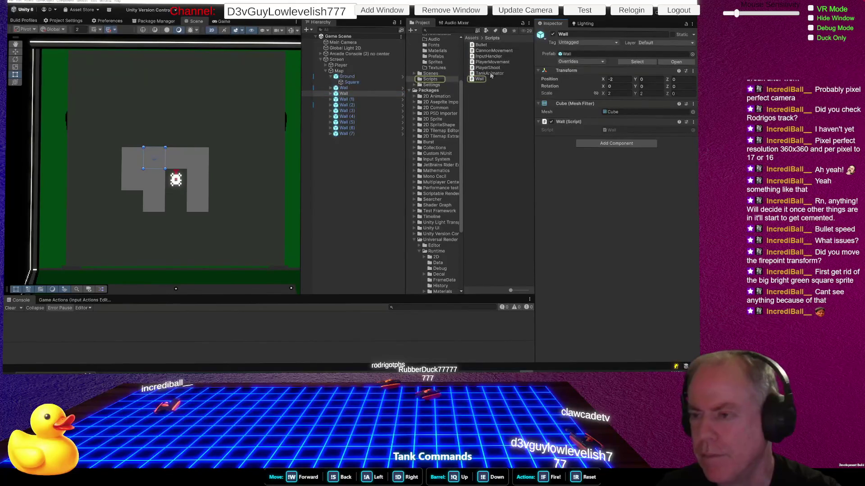
pyautogui.doubleClick(480, 80)
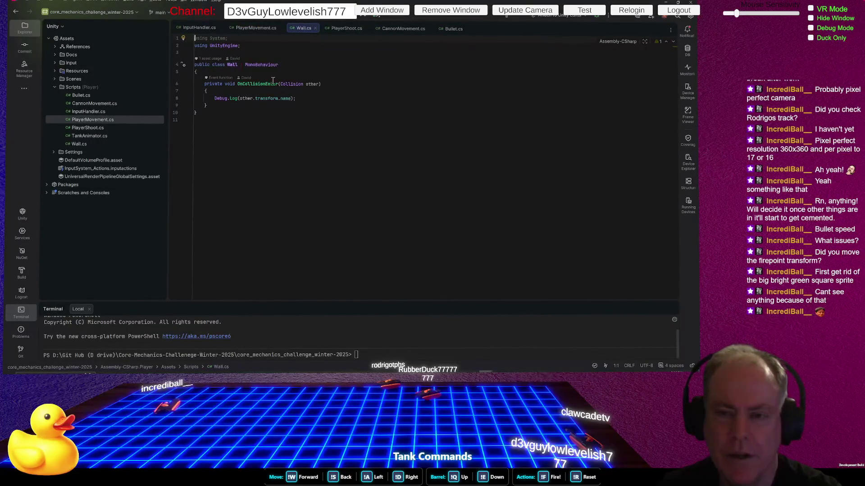
# Switch from Rider back to Unity and reselect the Wall object
pyautogui.hotkey('alt', 'Tab')
pyautogui.click(341, 89)
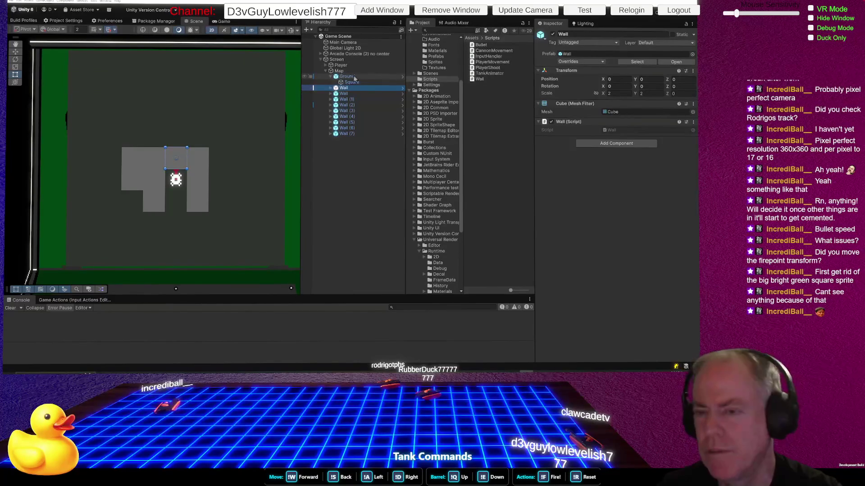
# Open the Bullet Prefab from Resources > Prefabs and review its Dynamic Rigidbody 2D and Box Collider 2D
pyautogui.click(480, 46)
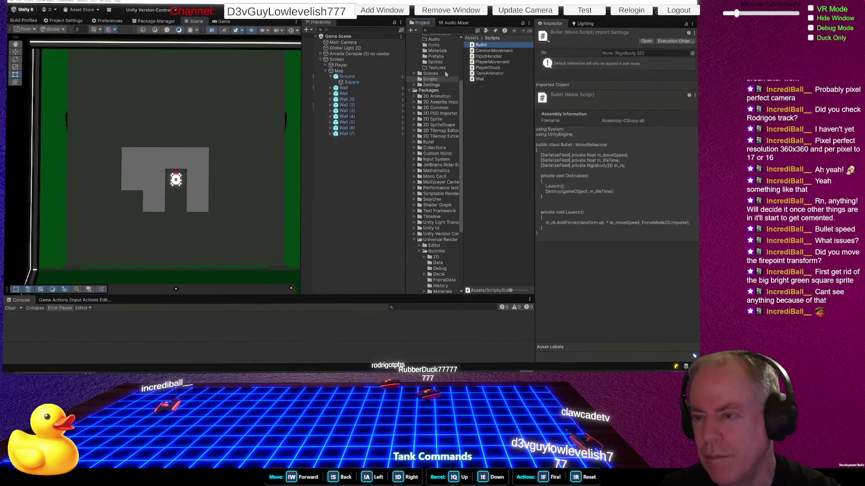
pyautogui.click(436, 57)
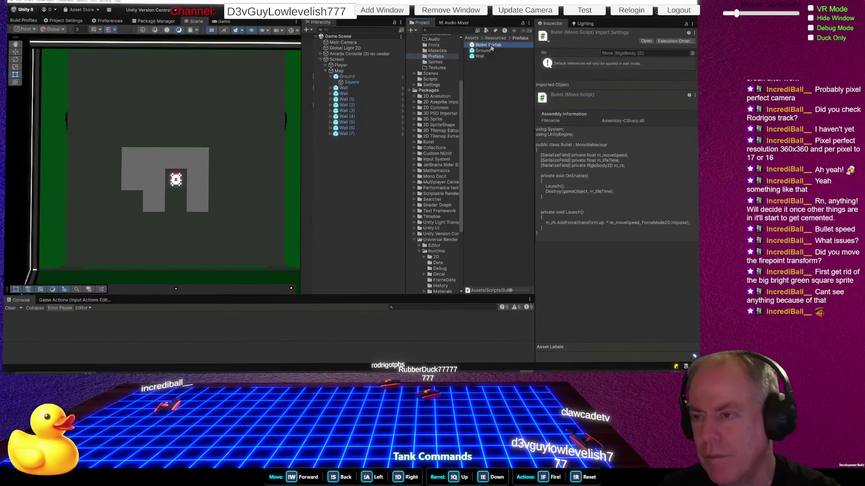
pyautogui.doubleClick(490, 47)
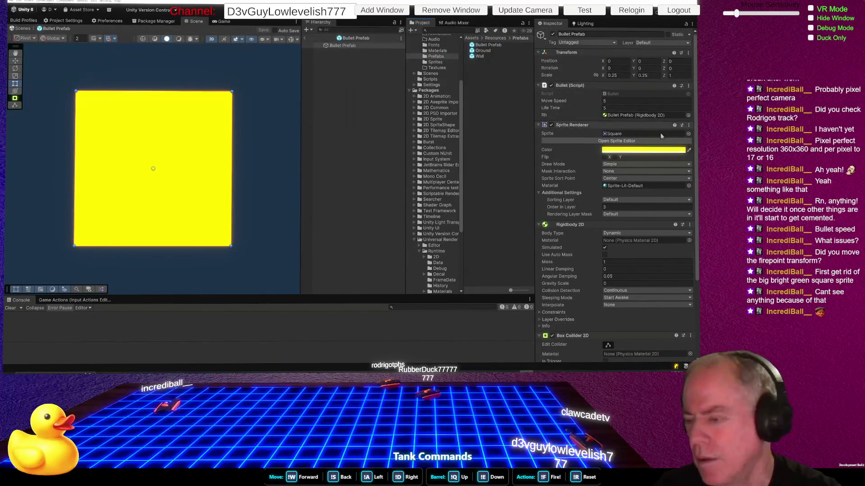
pyautogui.scroll(-5, 585, 109)
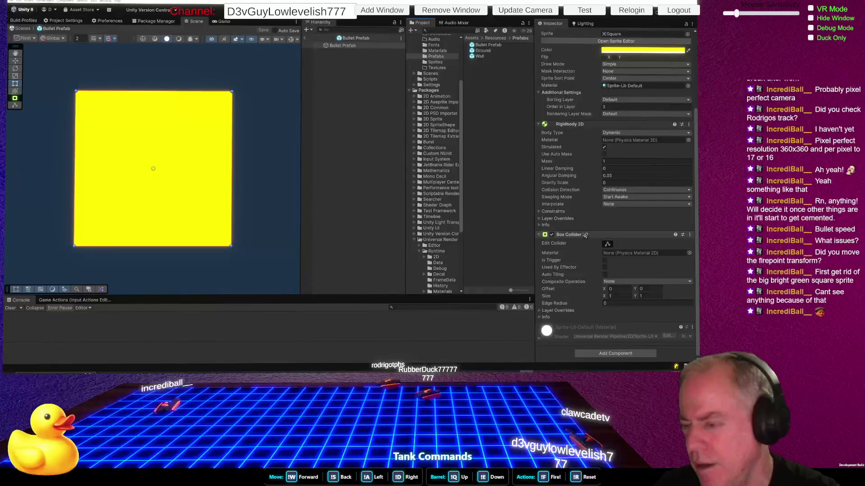
pyautogui.scroll(5, 585, 235)
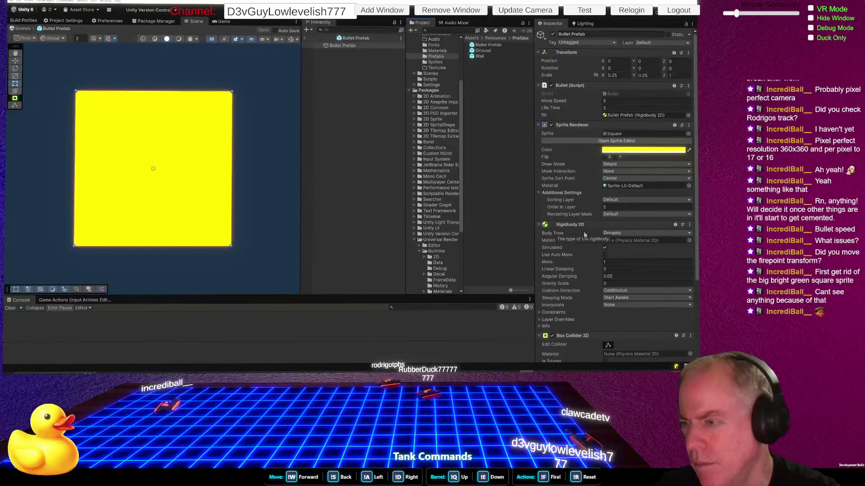
pyautogui.scroll(-2, 586, 233)
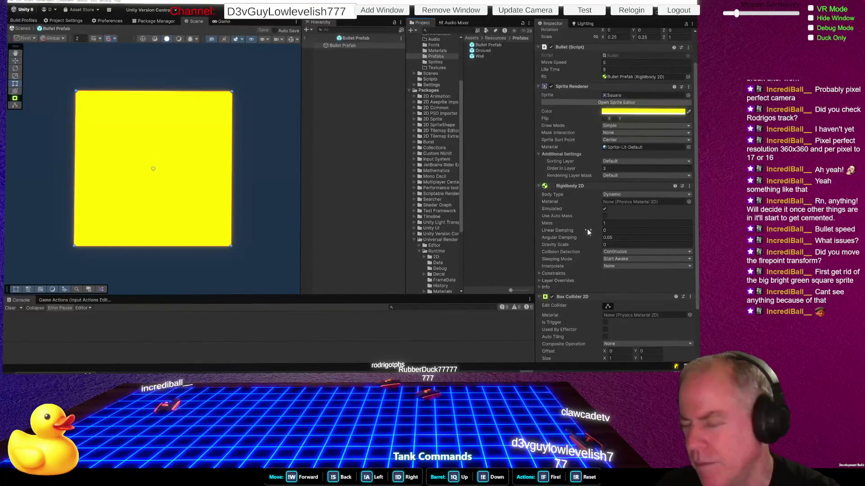
pyautogui.scroll(2, 587, 231)
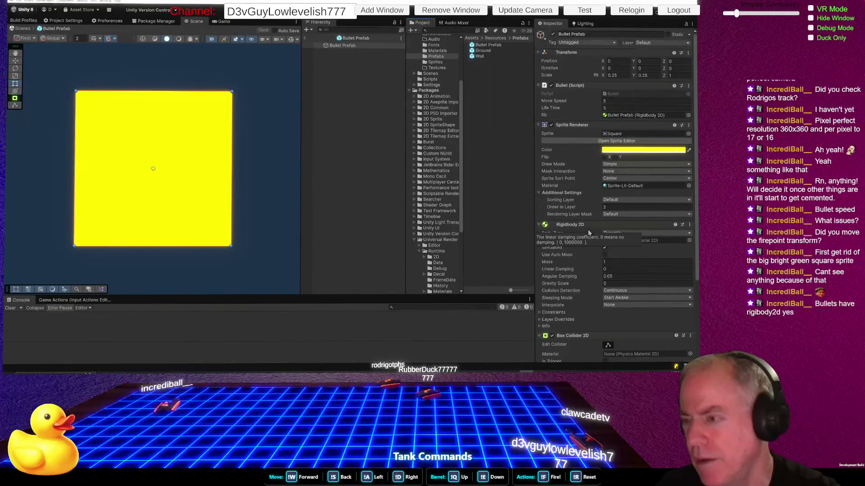
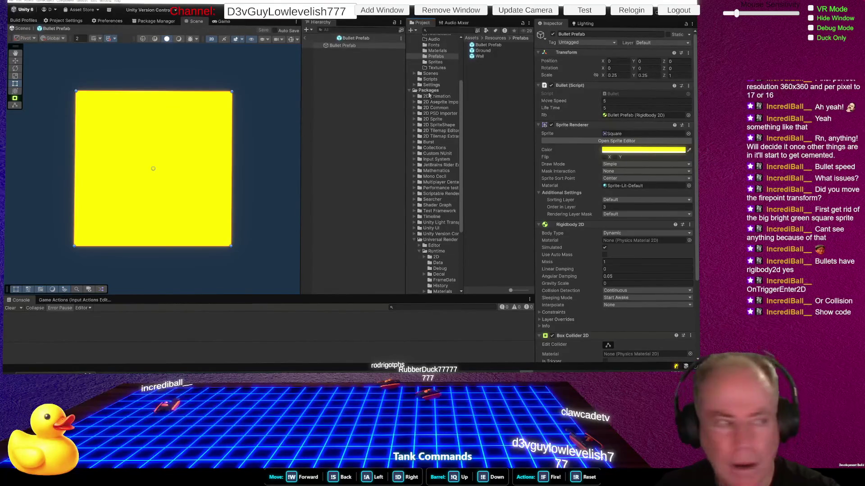
# Review Wall.cs, give the Wall prefab a Rigidbody 2D component, and enter Play mode
pyautogui.hotkey('alt', 'Tab')
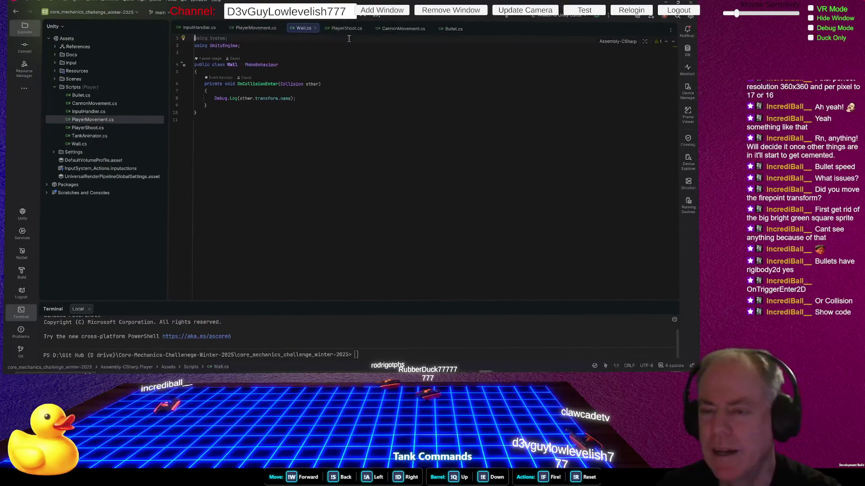
pyautogui.hotkey('alt', 'Tab')
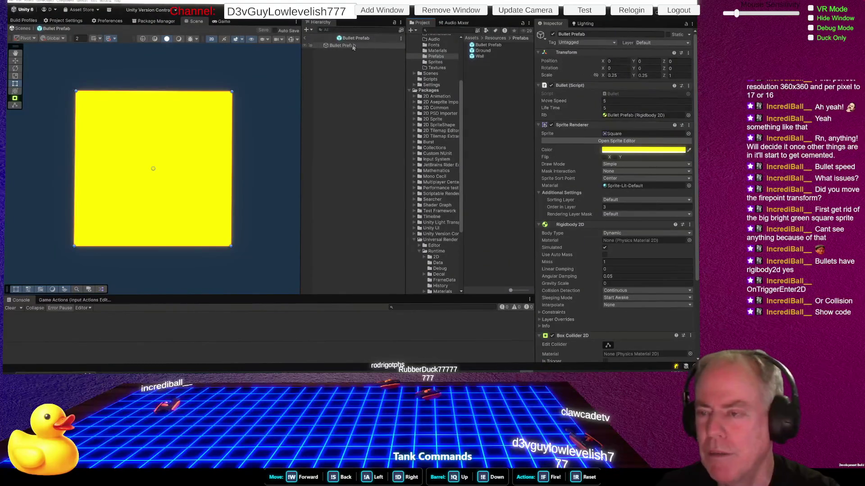
pyautogui.click(480, 56)
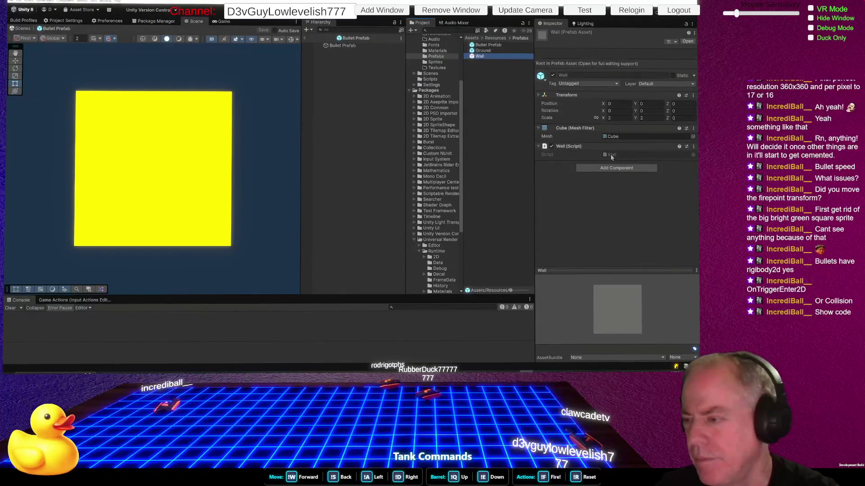
pyautogui.click(616, 168)
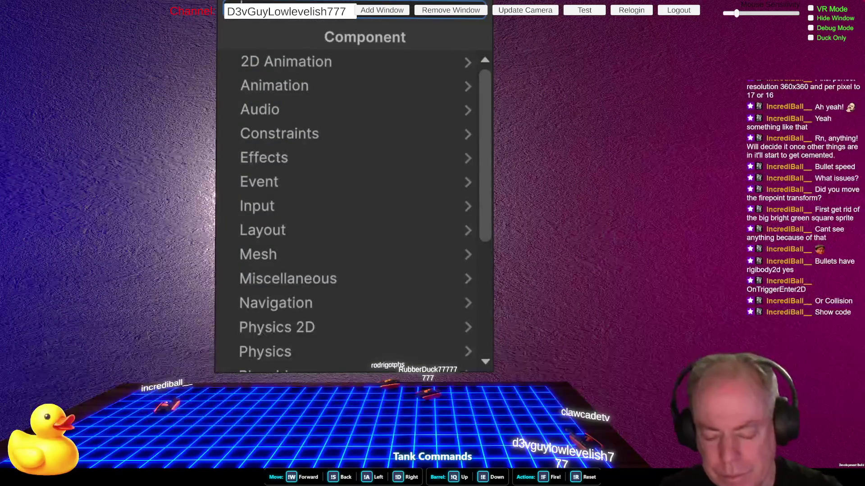
pyautogui.write('r')
pyautogui.press('Down')
pyautogui.press('Return')
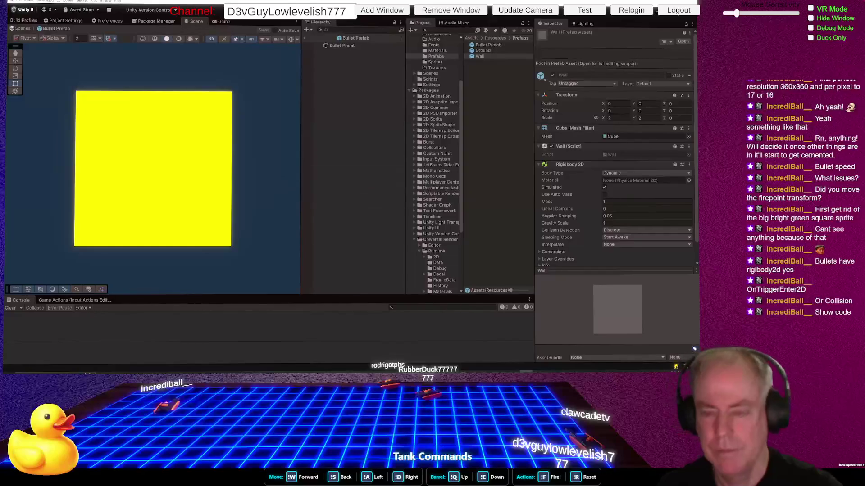
pyautogui.hotkey('ctrl', 'p')
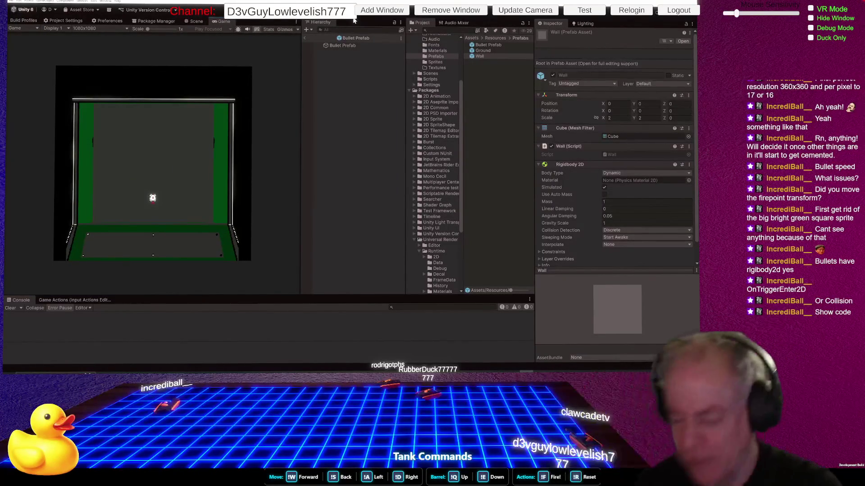
# Stop Play mode and return to editing the Bullet prefab with its yellow square
pyautogui.click(349, 9)
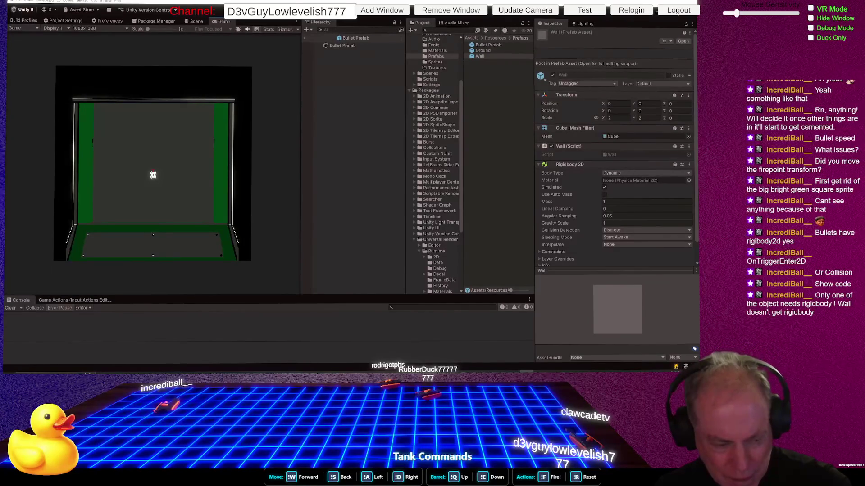
pyautogui.hotkey('ctrl', 'p')
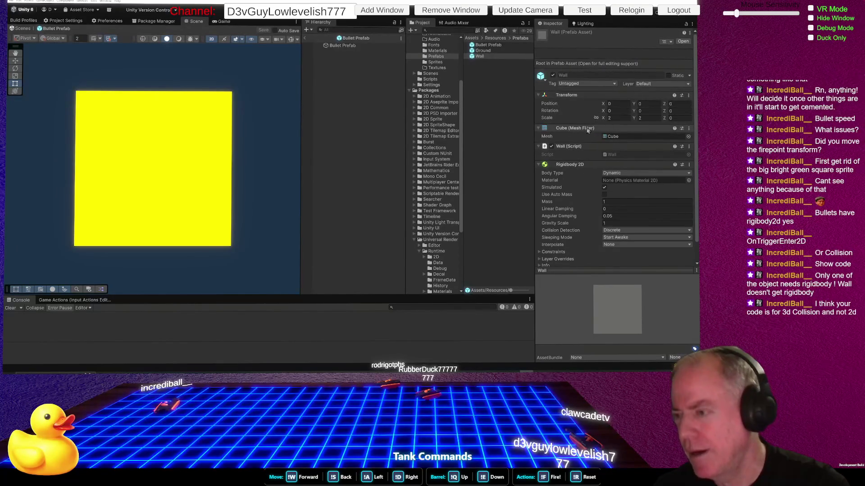
# Remove the Cube (Mesh Filter) component from the Wall prefab
pyautogui.rightClick(588, 131)
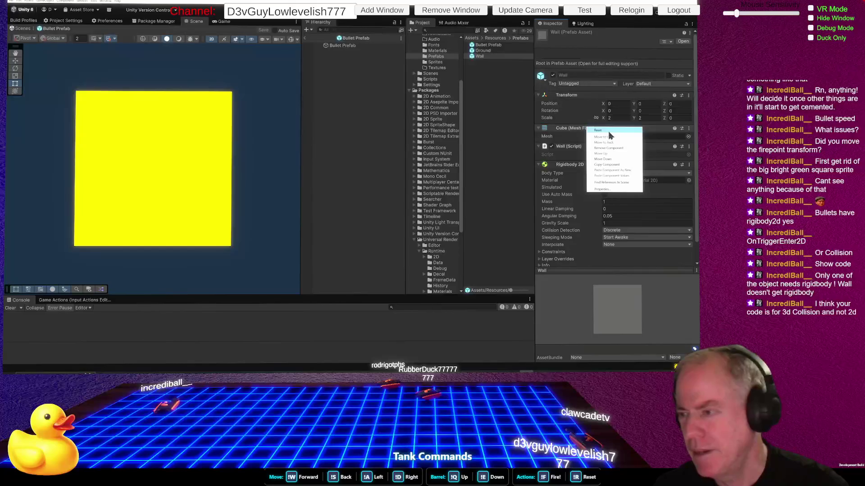
pyautogui.click(518, 171)
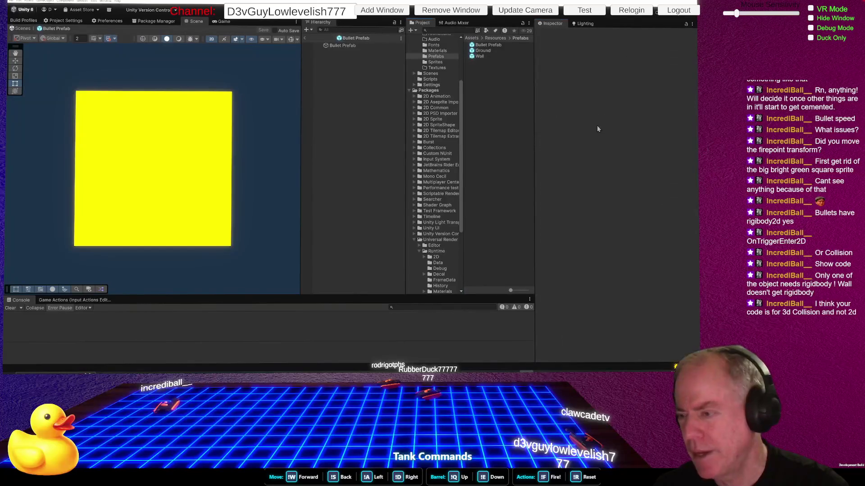
pyautogui.click(480, 51)
pyautogui.click(479, 57)
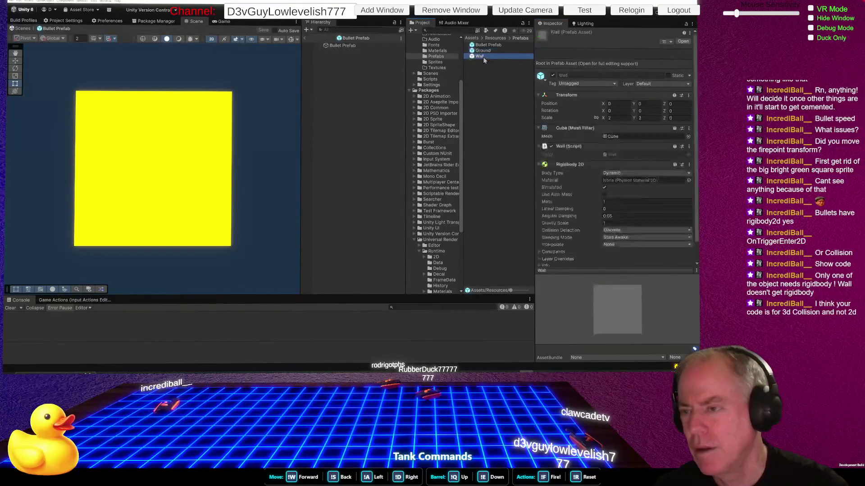
pyautogui.rightClick(593, 93)
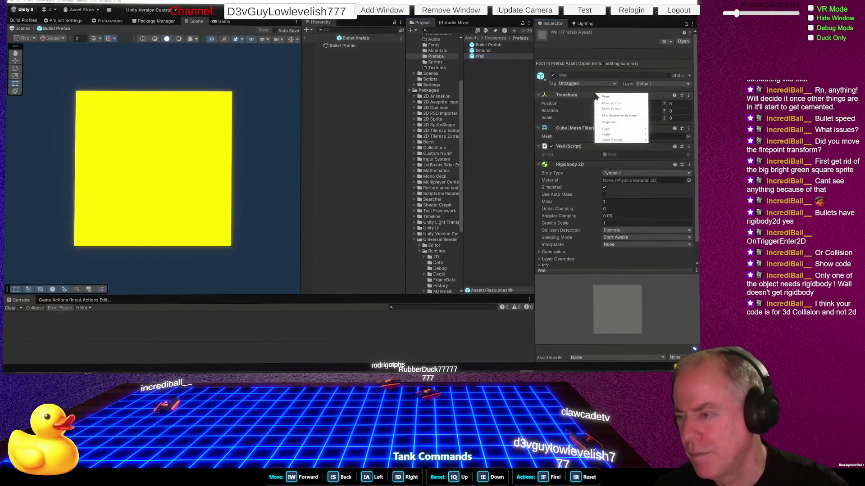
pyautogui.rightClick(576, 130)
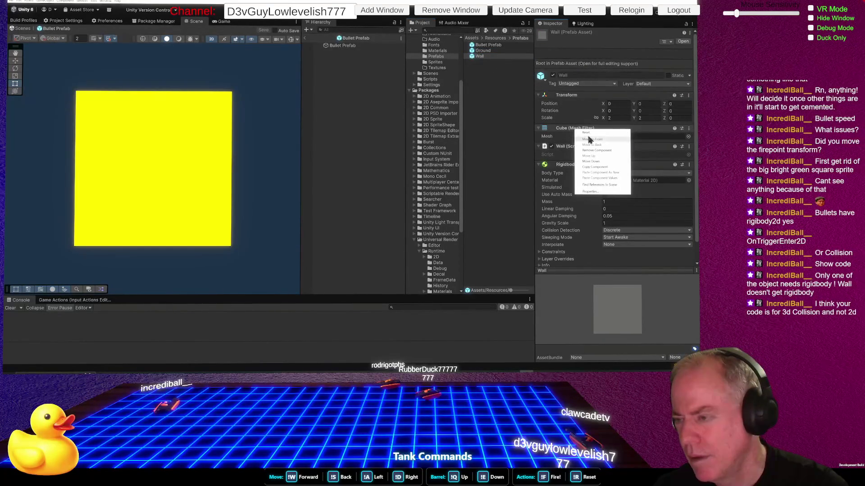
pyautogui.click(597, 150)
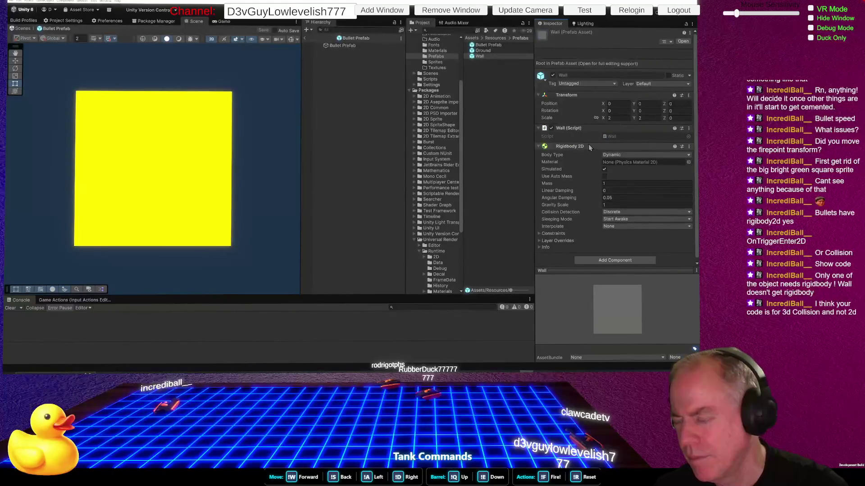
# Add a Sprite Renderer component to the Wall prefab using the search 'spr'
pyautogui.click(615, 261)
pyautogui.scroll(-3, 335, 126)
pyautogui.scroll(3, 336, 113)
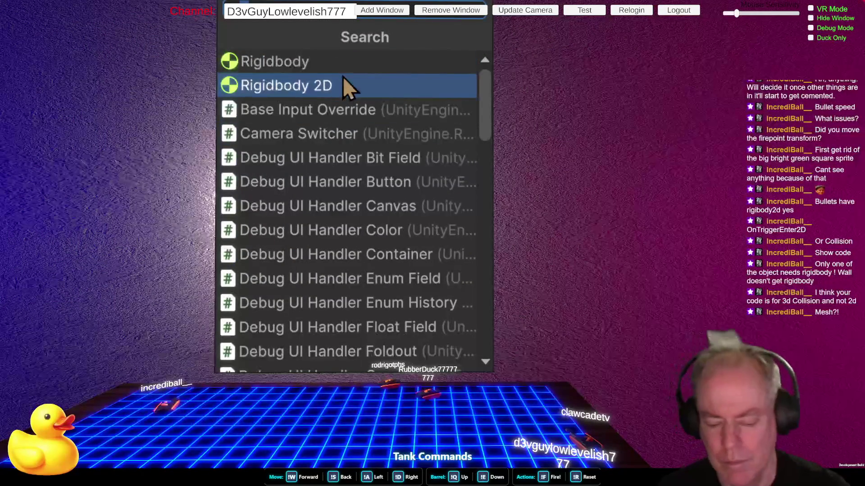
pyautogui.write('spr')
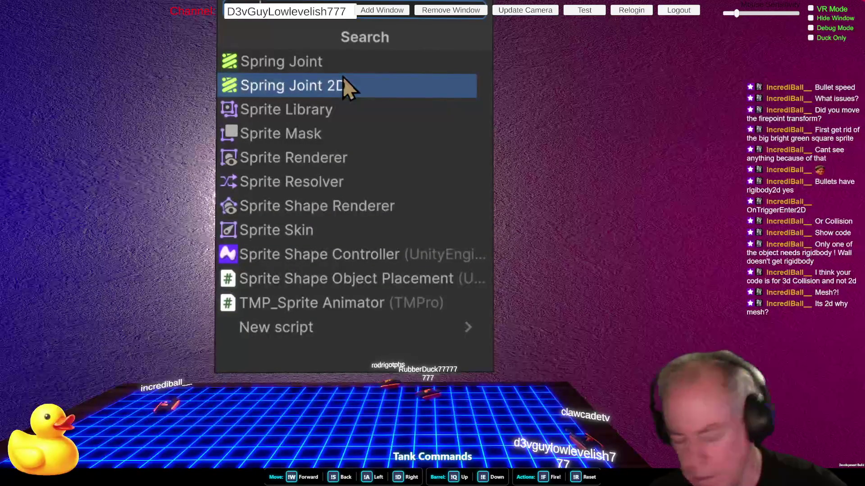
pyautogui.scroll(-2, 343, 78)
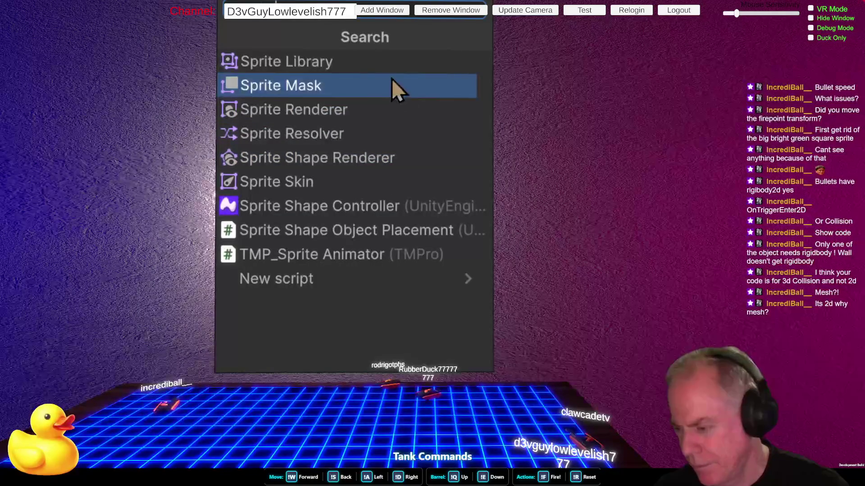
pyautogui.click(352, 115)
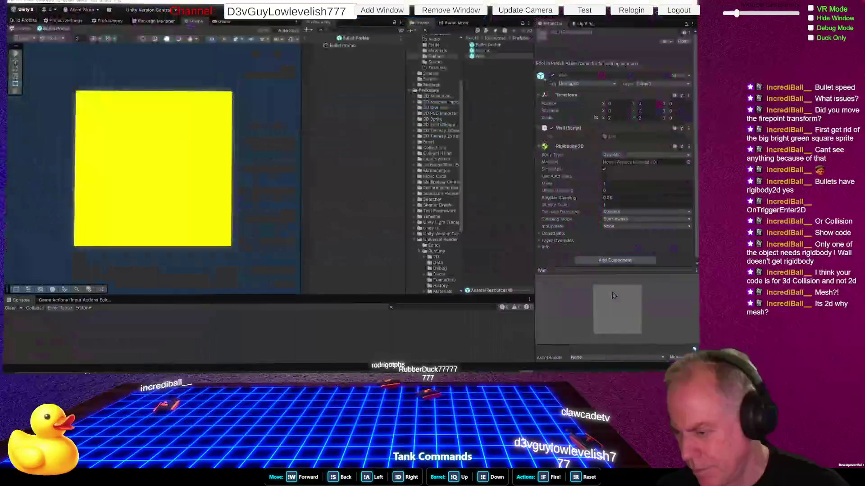
# Set the Wall's Sprite Renderer colour to red BF1212 and open the Wall prefab in prefab mode
pyautogui.scroll(-5, 620, 230)
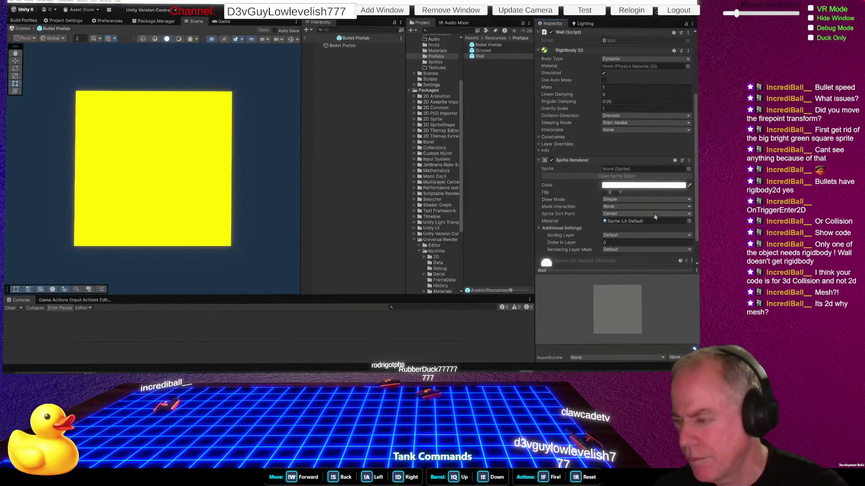
pyautogui.click(653, 185)
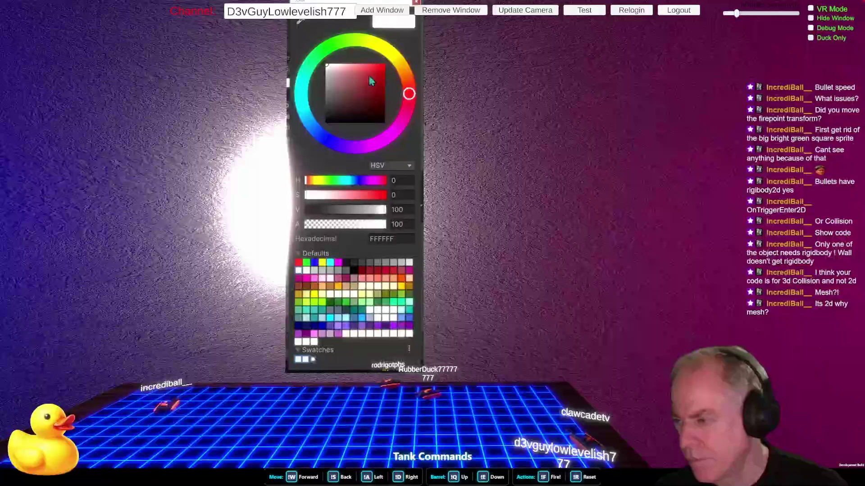
pyautogui.click(380, 80)
pyautogui.moveTo(380, 81); pyautogui.dragTo(380, 81)
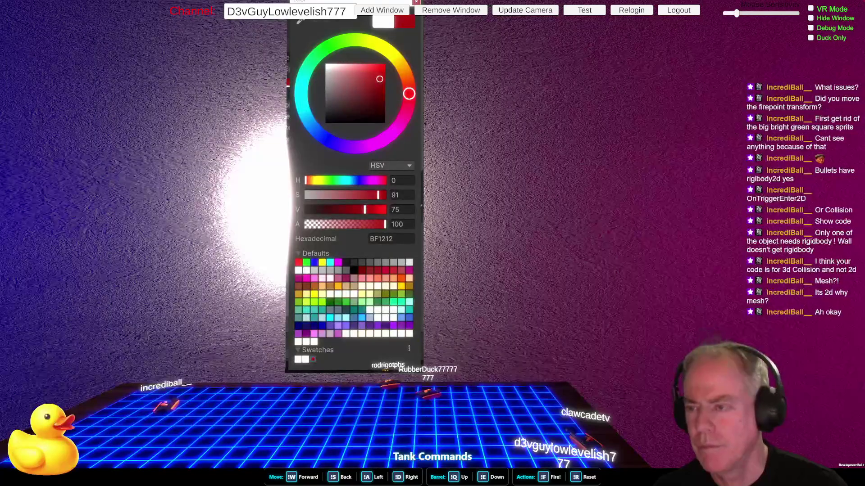
pyautogui.doubleClick(484, 56)
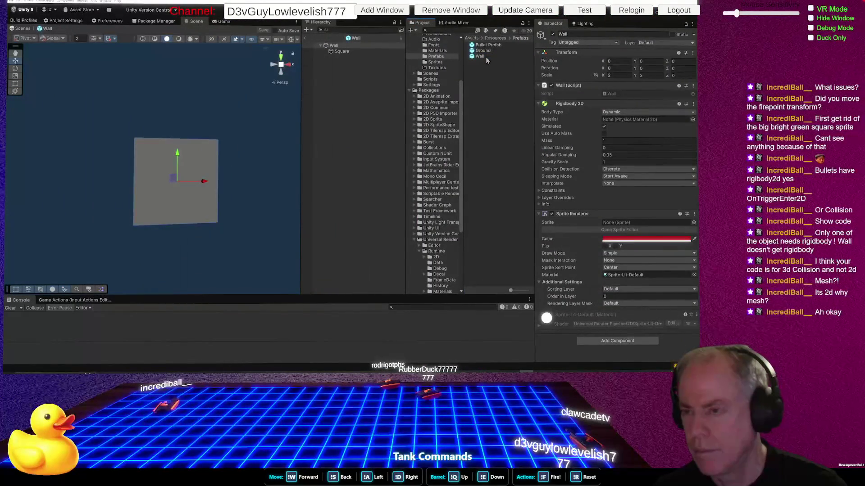
# Compare the components on the Wall root and its Square child in prefab mode
pyautogui.click(485, 56)
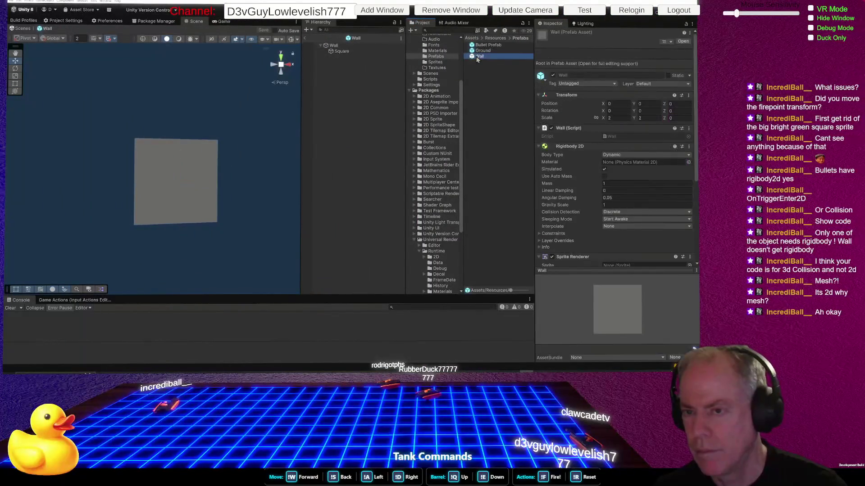
pyautogui.click(346, 53)
pyautogui.click(343, 47)
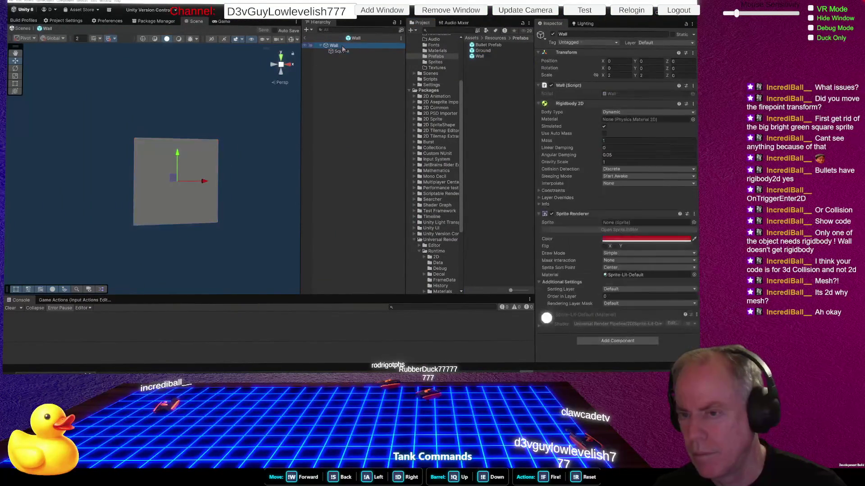
pyautogui.click(340, 51)
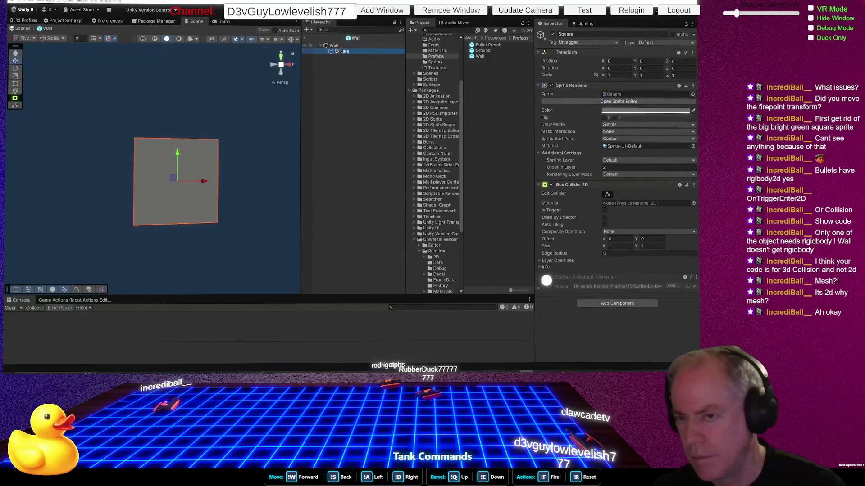
pyautogui.click(336, 47)
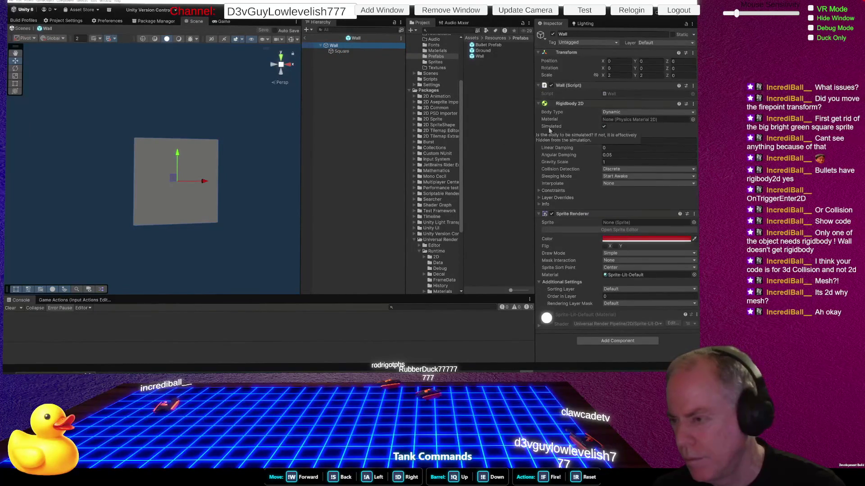
# Remove the Sprite Renderer from the Wall root, keeping the Square child's sprite and collider
pyautogui.rightClick(593, 216)
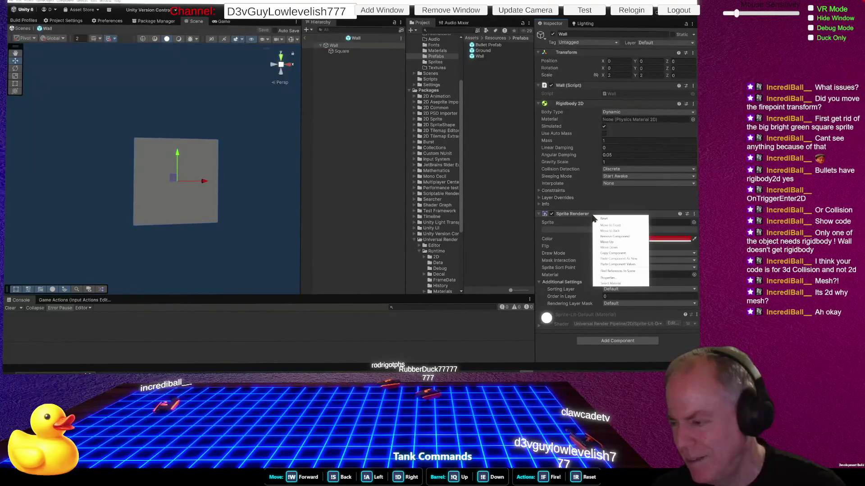
pyautogui.click(628, 237)
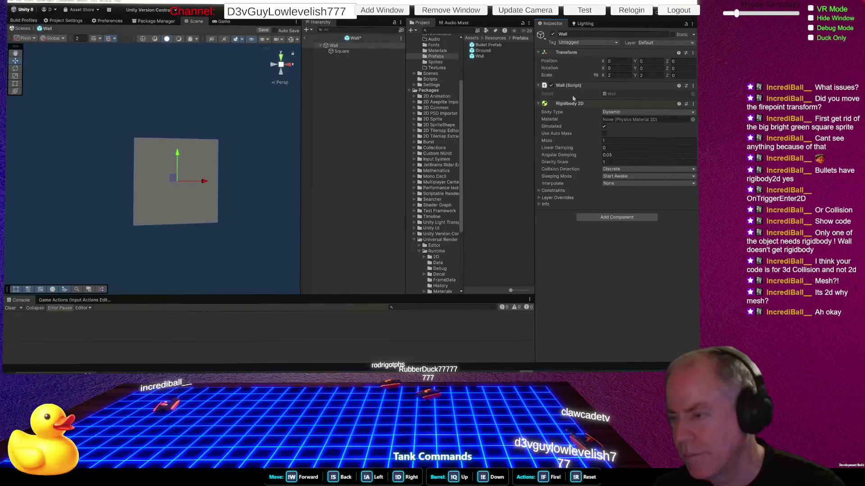
pyautogui.click(360, 52)
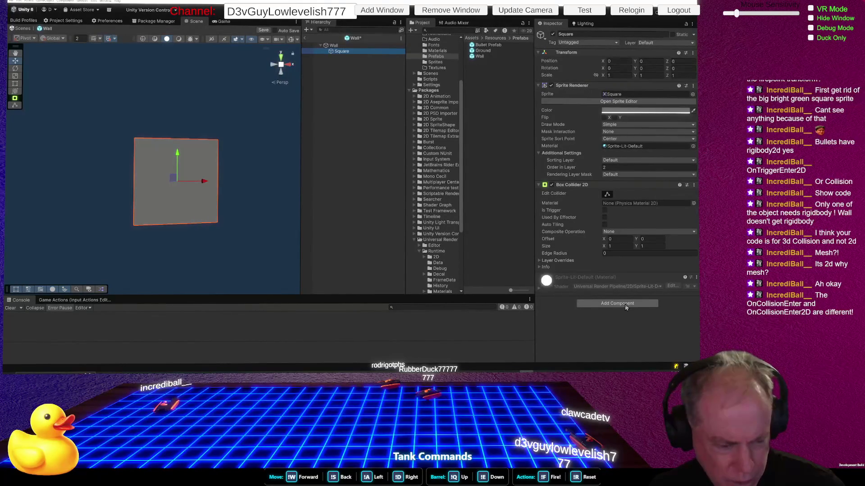
pyautogui.hotkey('alt', 'Tab')
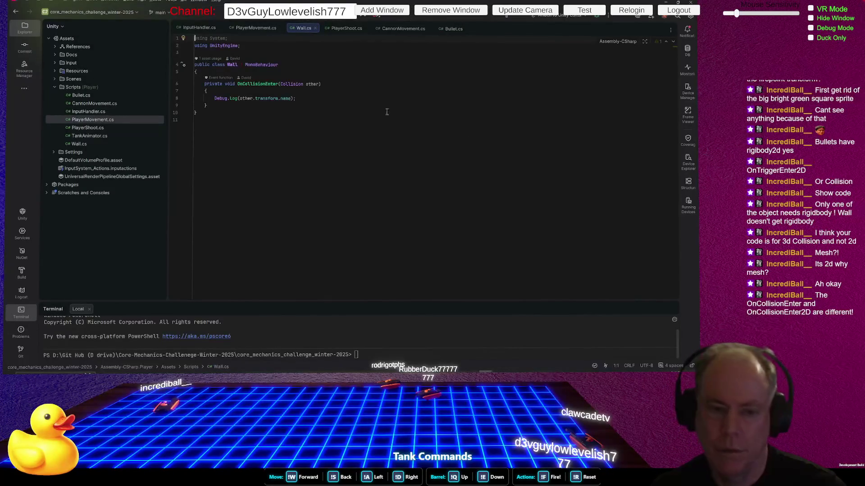
# Rename Wall.cs's OnCollisionEnter method to the placeholder 'oncol', then return to Unity
pyautogui.click(259, 83)
pyautogui.click(280, 84)
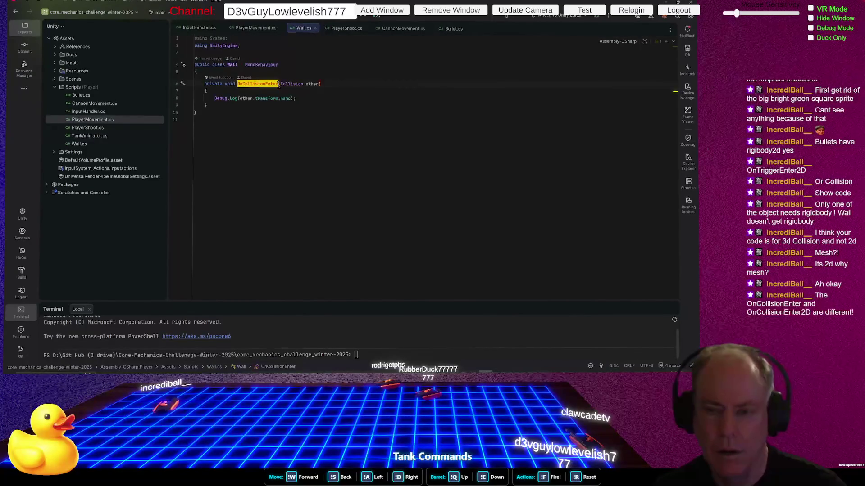
pyautogui.write('2')
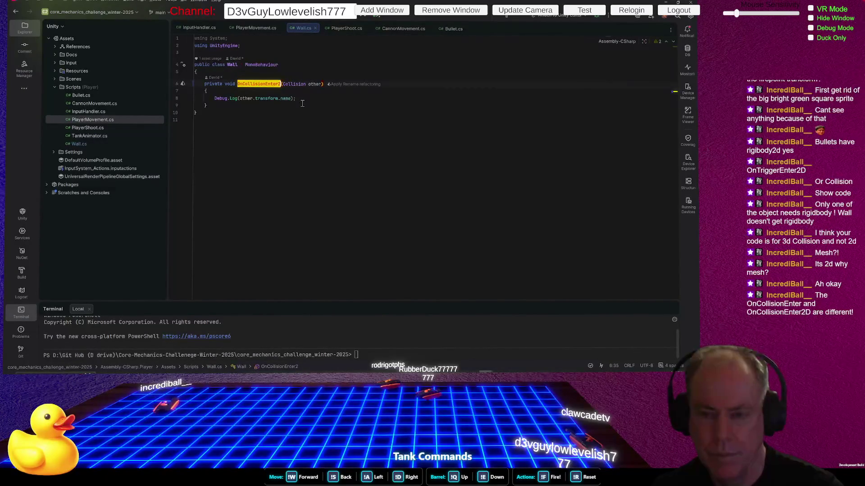
pyautogui.press('BackSpace')
pyautogui.press('BackSpace')
pyautogui.press('BackSpace')
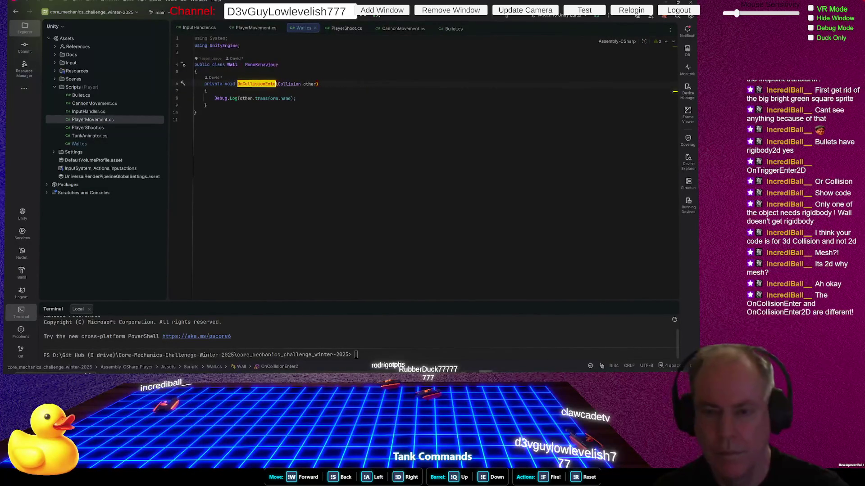
pyautogui.write('er')
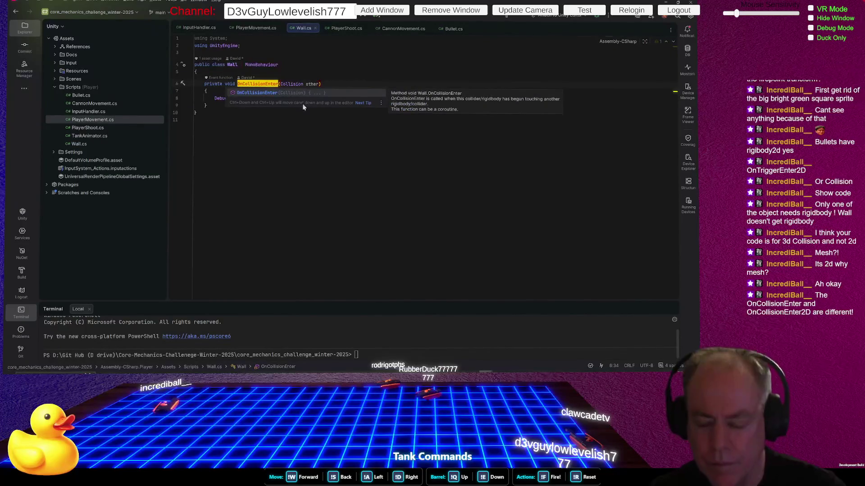
pyautogui.hotkey('ctrl', 'BackSpace')
pyautogui.write('onc')
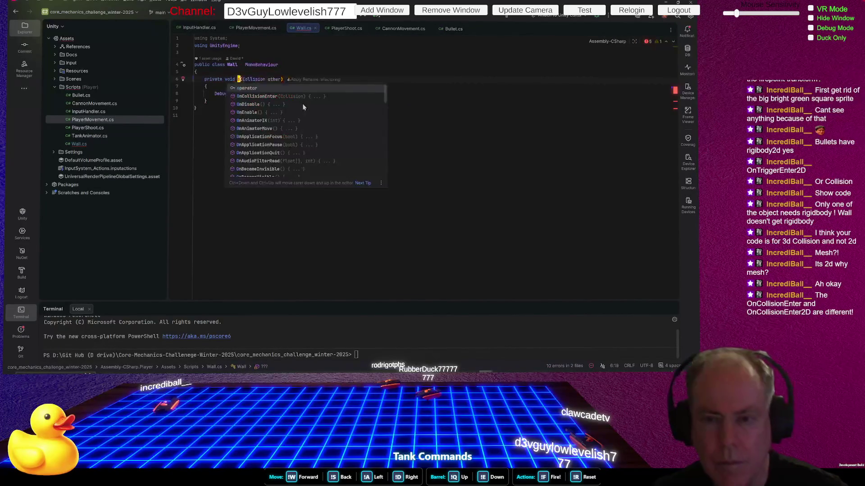
pyautogui.press('Escape')
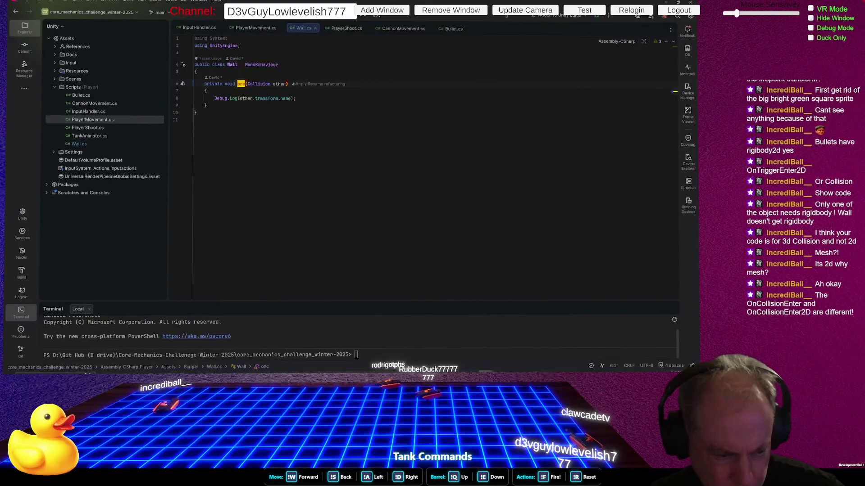
pyautogui.write('ol')
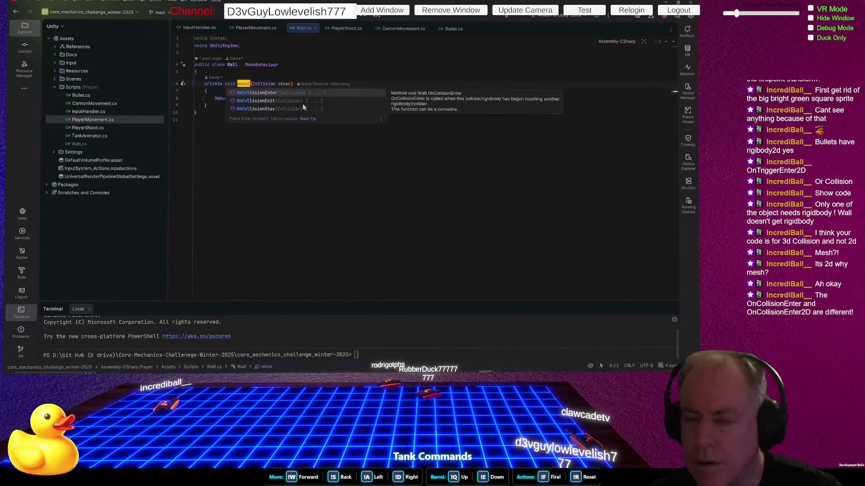
pyautogui.press('Escape')
pyautogui.hotkey('alt', 'Tab')
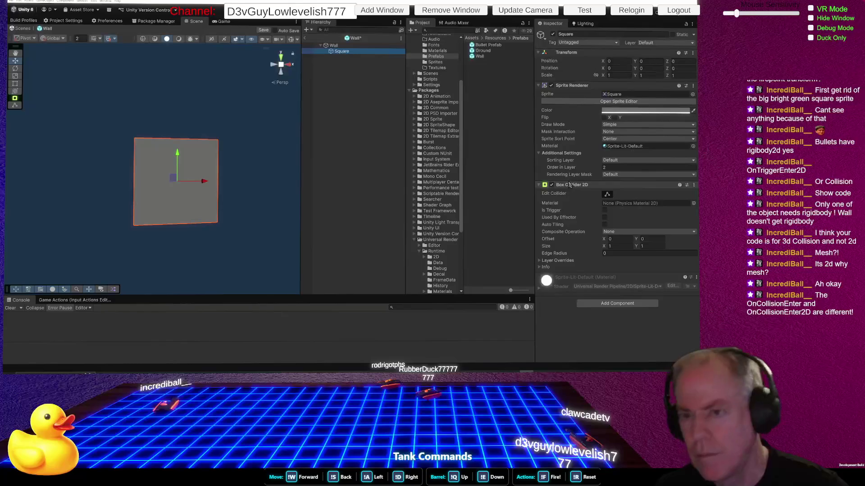
# Check the Wall parent's Inspector, then add a blank line above the oncol method in Wall.cs
pyautogui.click(334, 45)
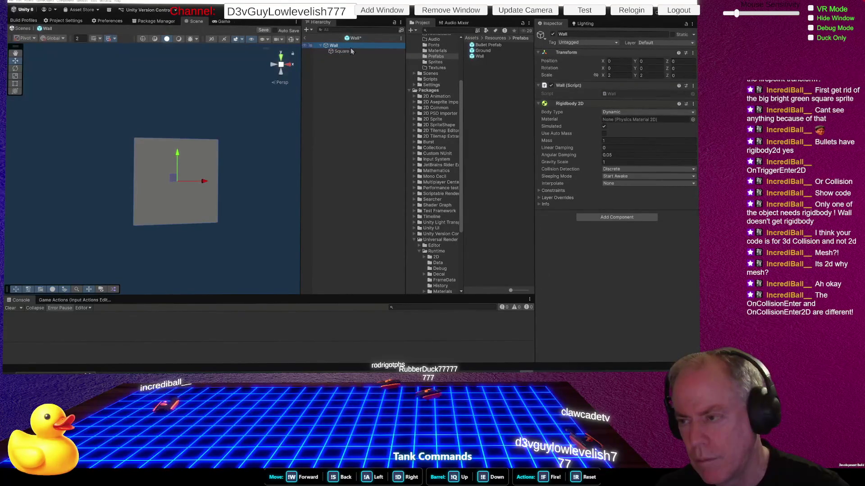
pyautogui.hotkey('alt', 'Tab')
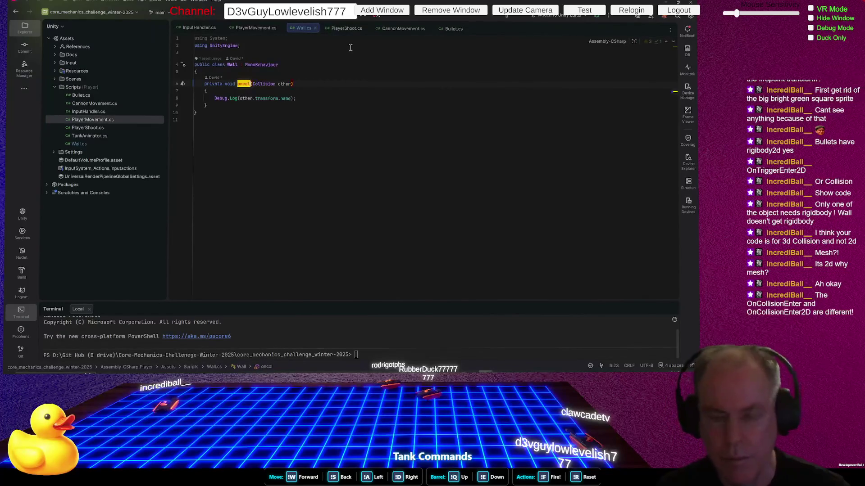
pyautogui.press('Up')
pyautogui.press('End')
pyautogui.press('Return')
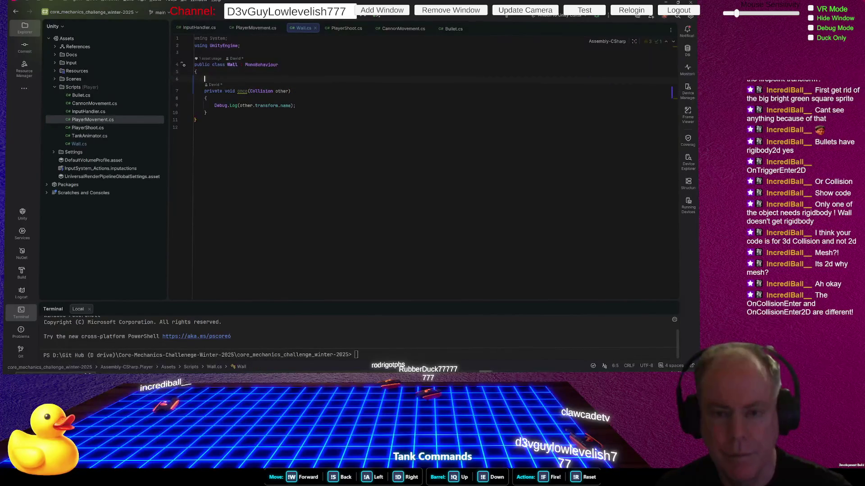
# Try inserting OnCollisionEnter2D from code completion twice, undoing both insertions
pyautogui.write('Oncol')
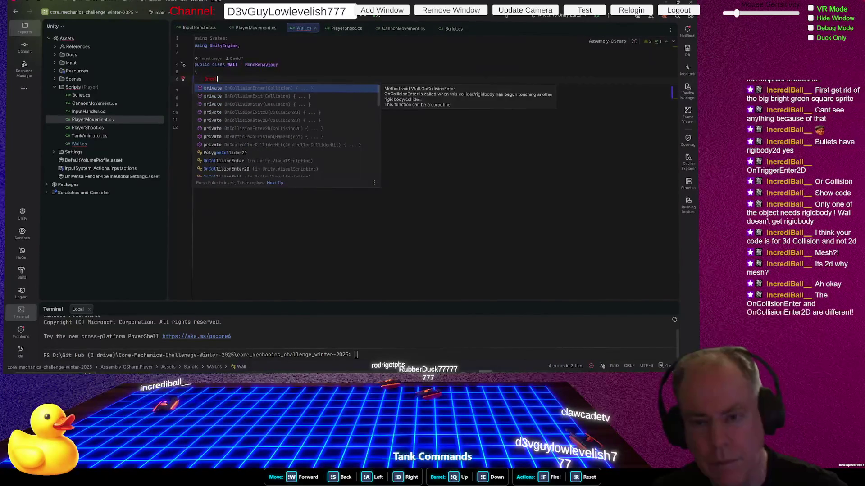
pyautogui.write('lision')
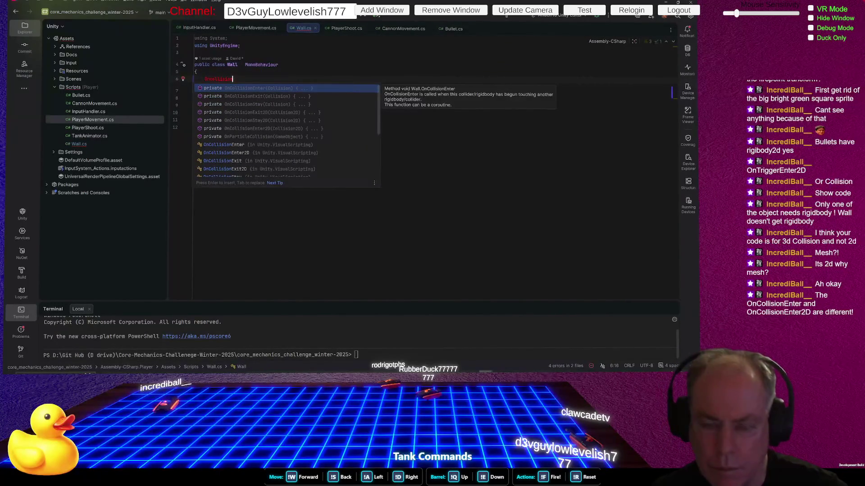
pyautogui.press('Down')
pyautogui.press('Down')
pyautogui.press('Down')
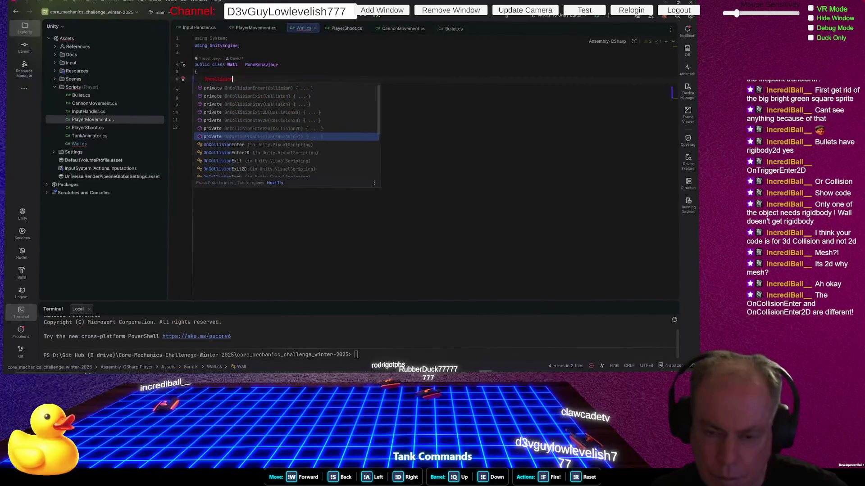
pyautogui.press('Return')
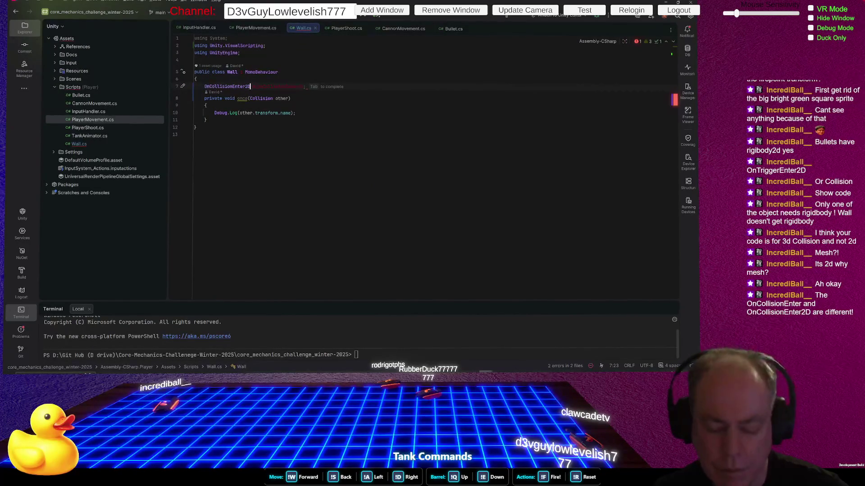
pyautogui.hotkey('ctrl', 'z')
pyautogui.hotkey('ctrl', 'z')
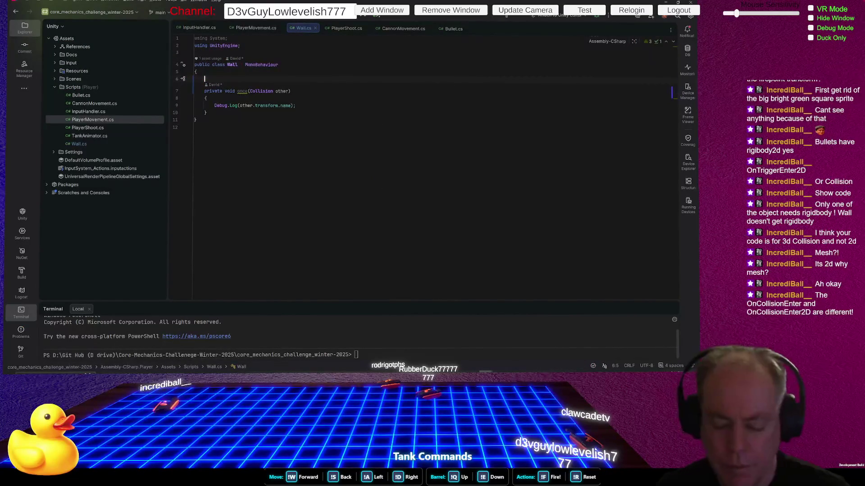
pyautogui.write('onColllision')
pyautogui.press('Down')
pyautogui.press('Down')
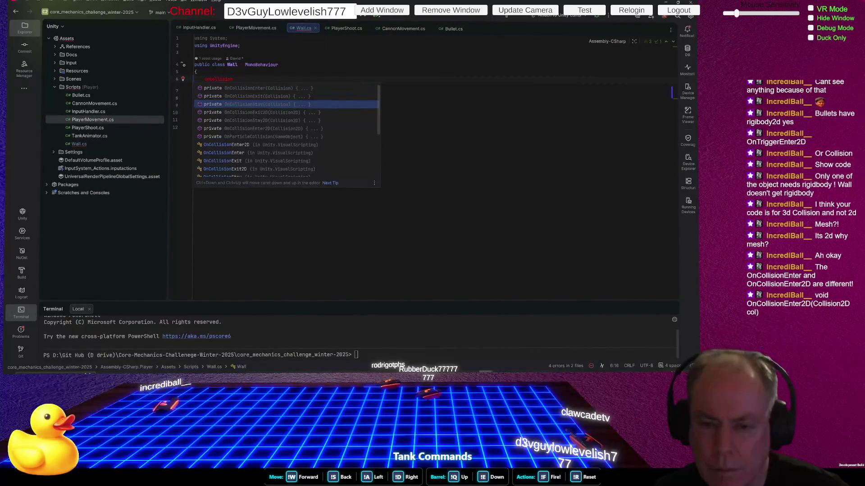
pyautogui.press('Down')
pyautogui.press('Down')
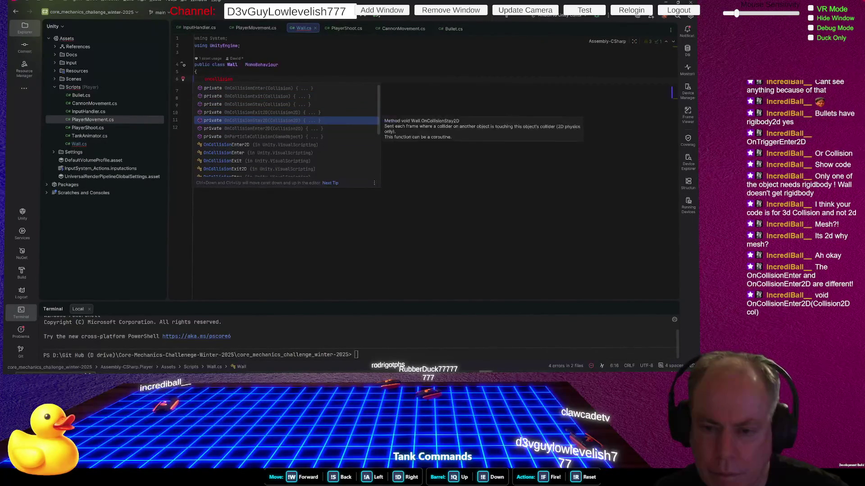
pyautogui.press('Down')
pyautogui.press('Return')
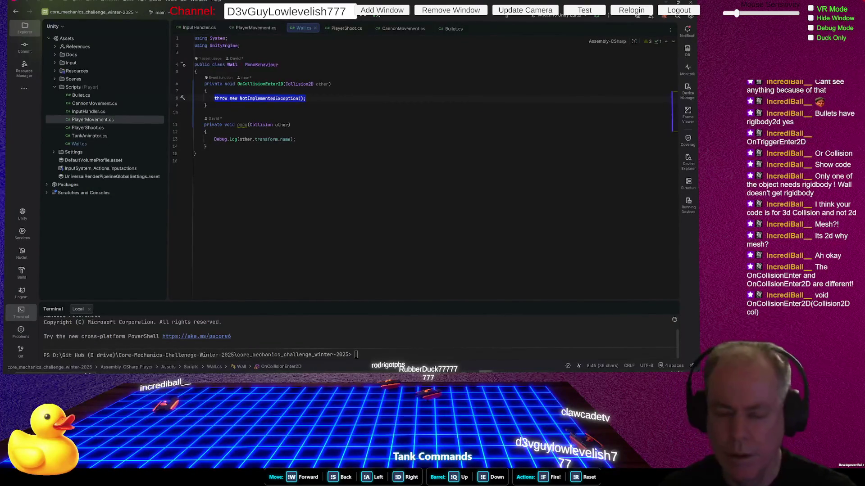
pyautogui.hotkey('ctrl', 'z')
pyautogui.hotkey('ctrl', 'z')
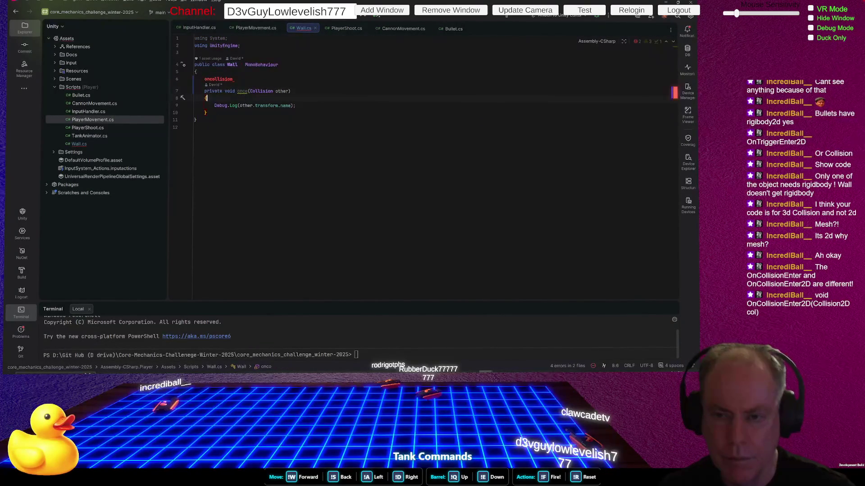
# Delete the 'Collision other' parameter and the stray oncollision line
pyautogui.doubleClick(283, 91)
pyautogui.hotkey('ctrl', 'w')
pyautogui.press('Delete')
pyautogui.press('BackSpace')
pyautogui.press('BackSpace')
pyautogui.press('BackSpace')
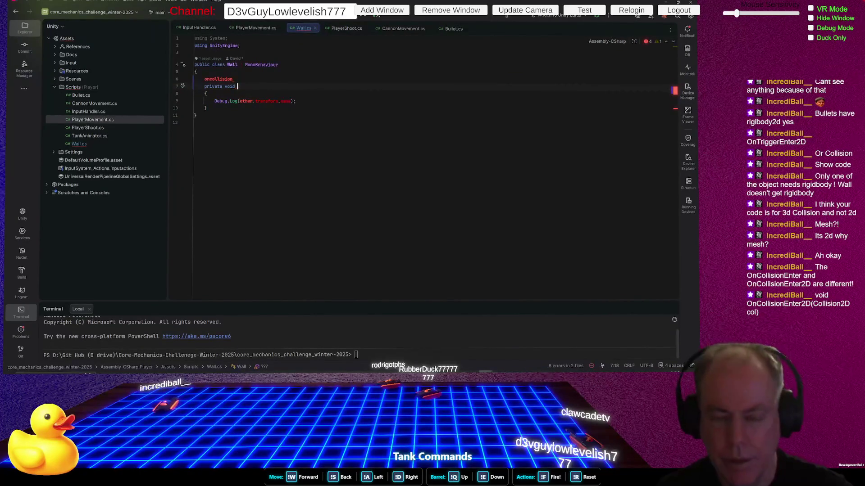
pyautogui.write('oncol')
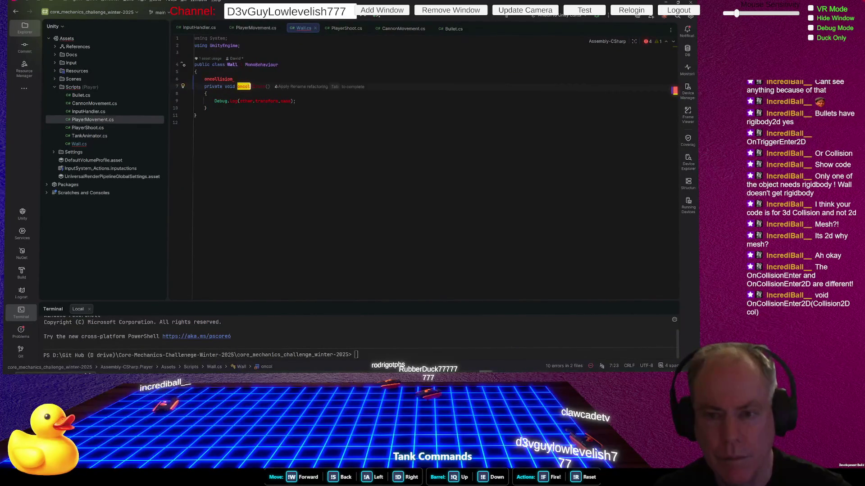
pyautogui.hotkey('shift', 'Up')
pyautogui.press('Delete')
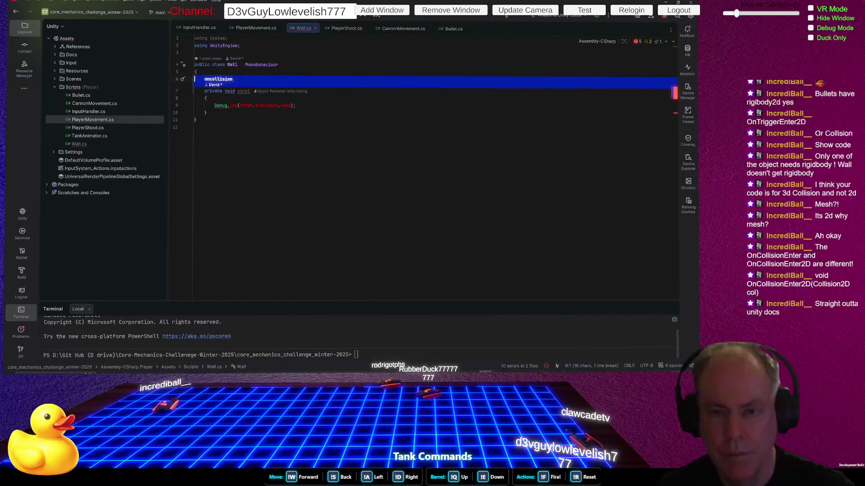
# Make the method private and retype its name as 'OnCo'
pyautogui.hotkey('ctrl', 'Right')
pyautogui.hotkey('ctrl', 'Delete')
pyautogui.hotkey('ctrl', 'z')
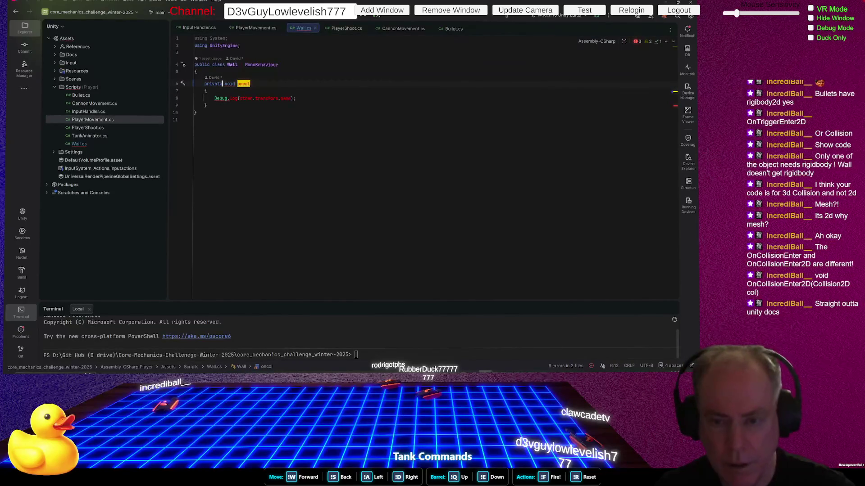
pyautogui.hotkey('ctrl', 'BackSpace')
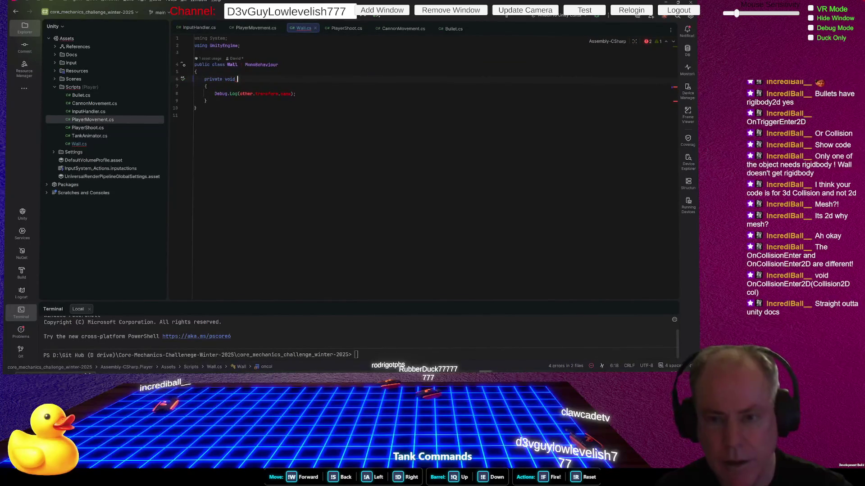
pyautogui.write('onco')
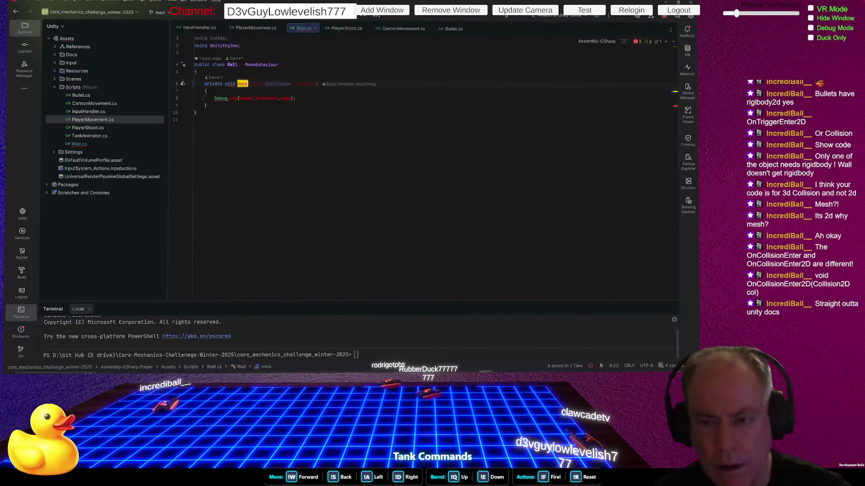
pyautogui.press('BackSpace')
pyautogui.press('BackSpace')
pyautogui.press('BackSpace')
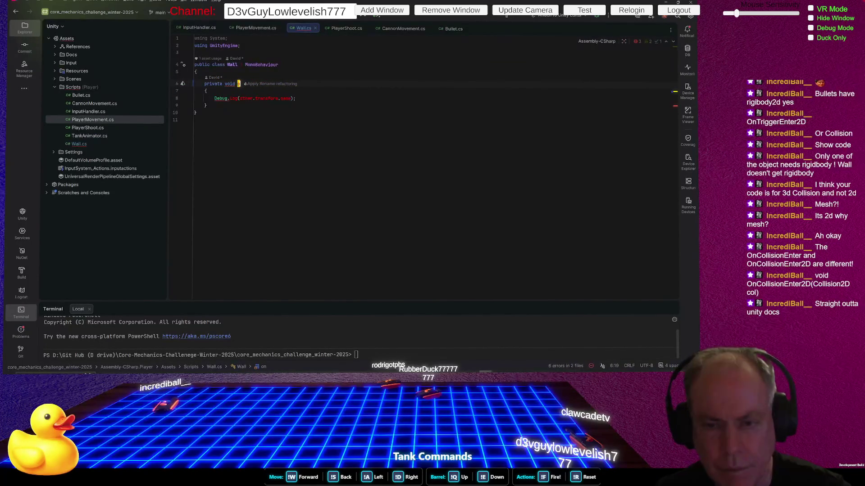
pyautogui.write('On')
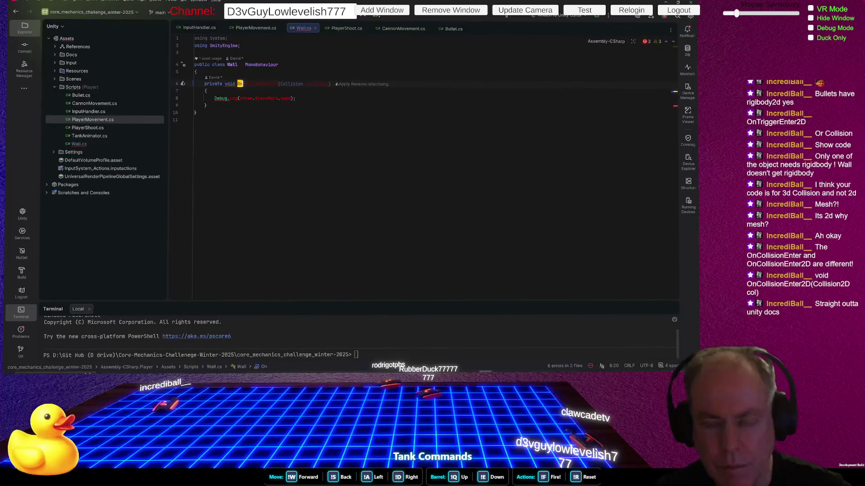
pyautogui.write('Co')
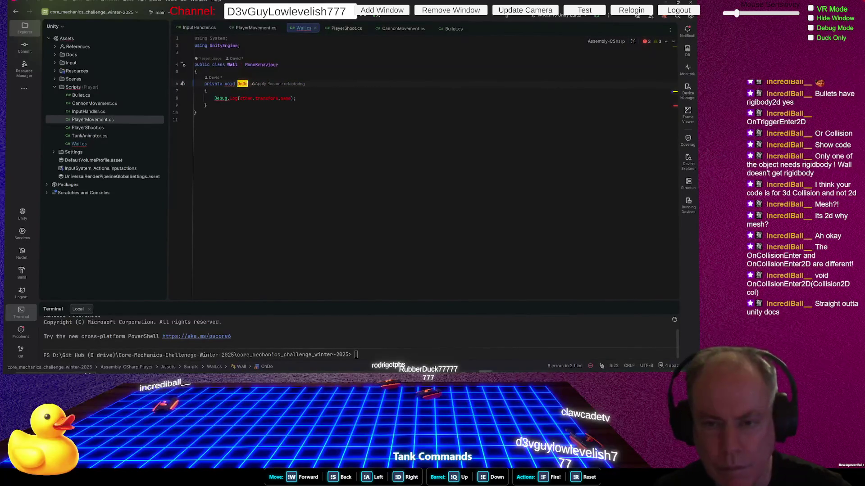
pyautogui.click(195, 84)
# Delete the old method body and insert an OnCollisionEnter2D(Collision2D other) stub
pyautogui.press('Down')
pyautogui.hotkey('shift', 'Down')
pyautogui.hotkey('shift', 'Down')
pyautogui.hotkey('shift', 'Down')
pyautogui.press('Delete')
pyautogui.press('End')
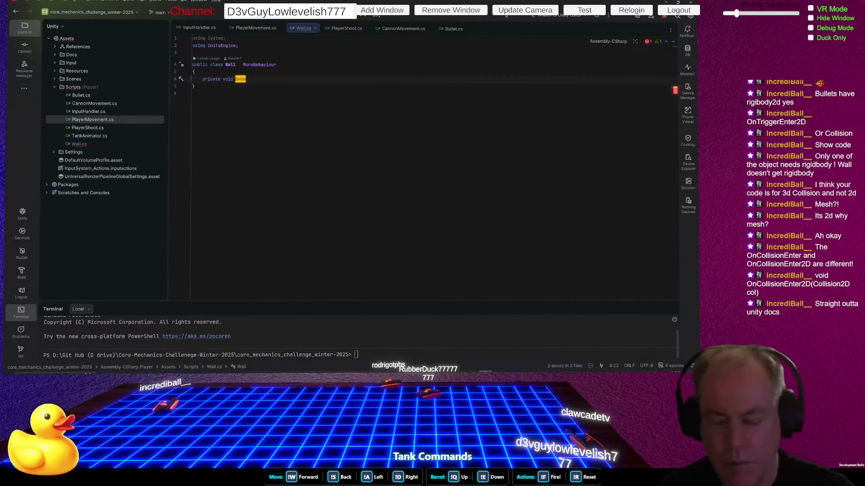
pyautogui.write('llisio')
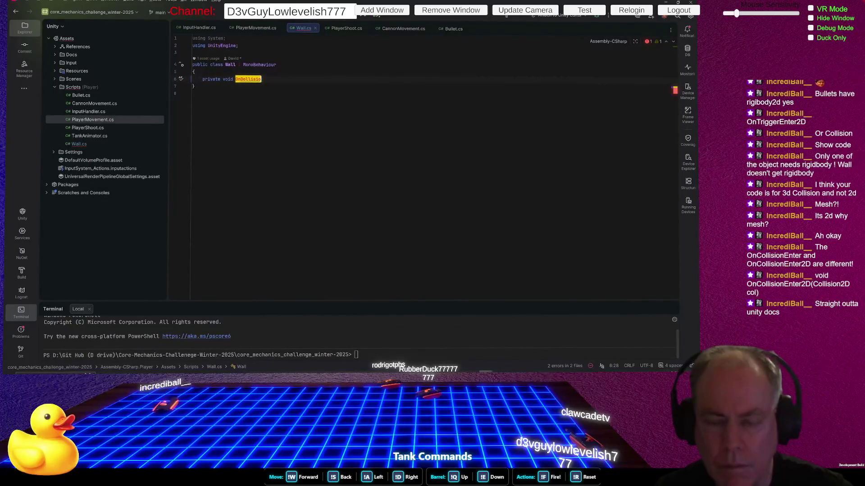
pyautogui.hotkey('ctrl', 'BackSpace')
pyautogui.hotkey('ctrl', 'BackSpace')
pyautogui.hotkey('ctrl', 'BackSpace')
pyautogui.write('On')
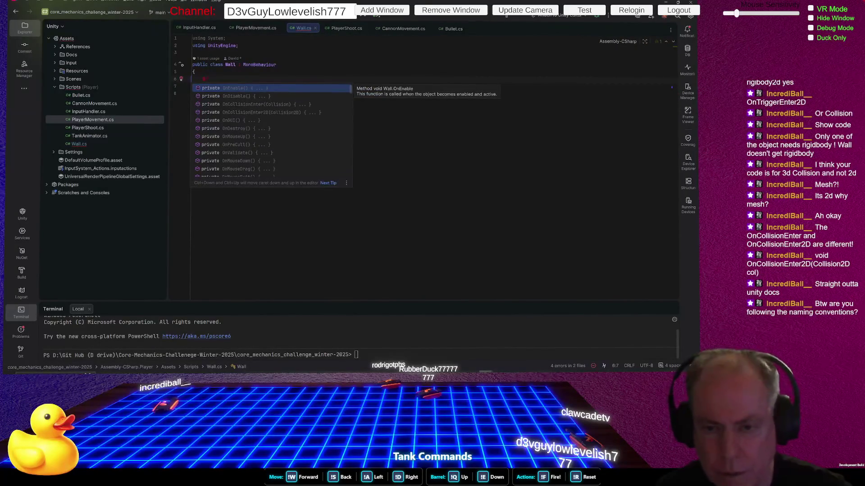
pyautogui.press('Down')
pyautogui.press('Down')
pyautogui.press('Down')
pyautogui.press('Return')
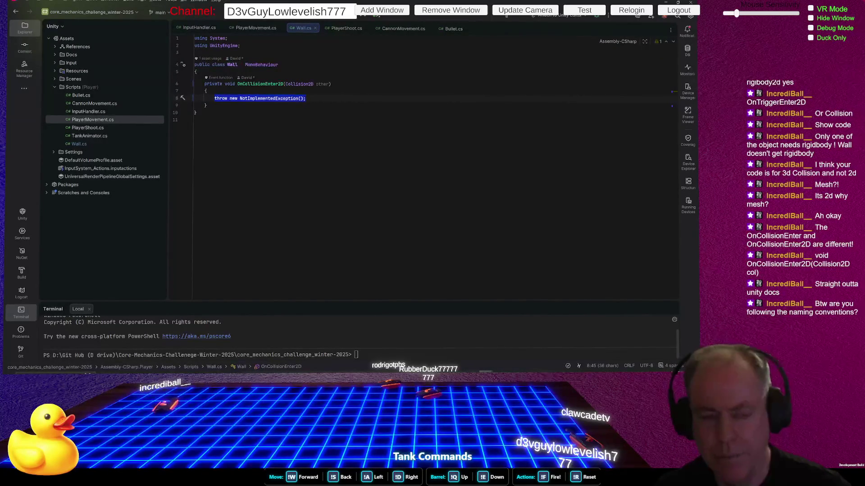
# Replace the NotImplementedException throw with Debug.Log(other.gameObject.name) and return to Unity
pyautogui.press('Return')
pyautogui.press('Up')
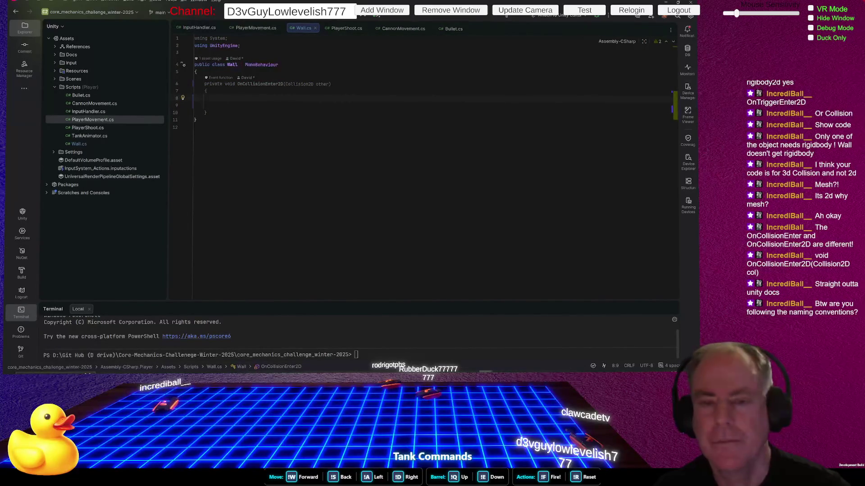
pyautogui.write('De')
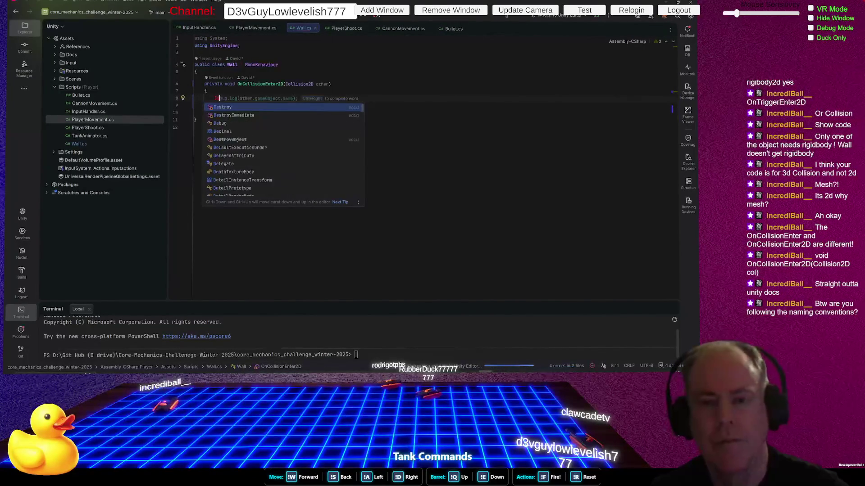
pyautogui.press('Tab')
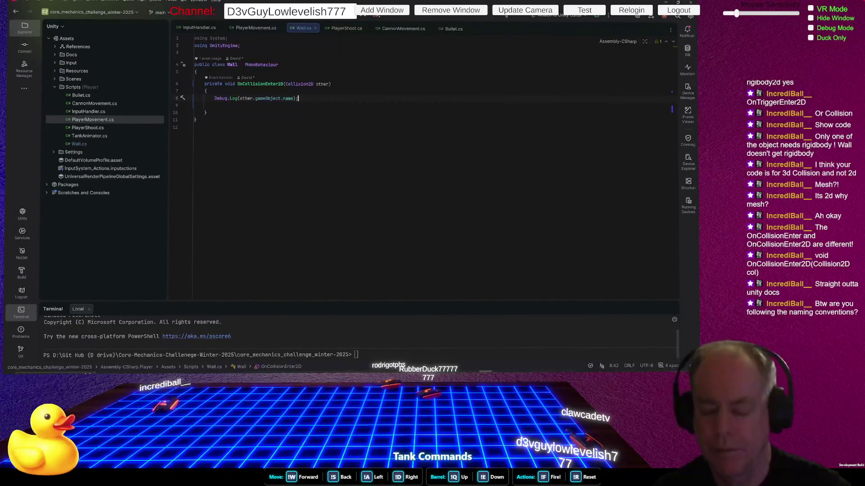
pyautogui.press('Down')
pyautogui.press('Delete')
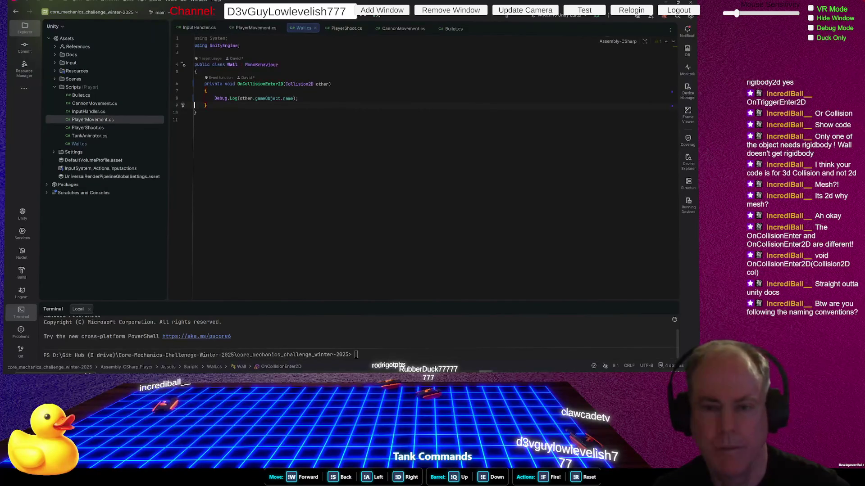
pyautogui.hotkey('alt', 'Tab')
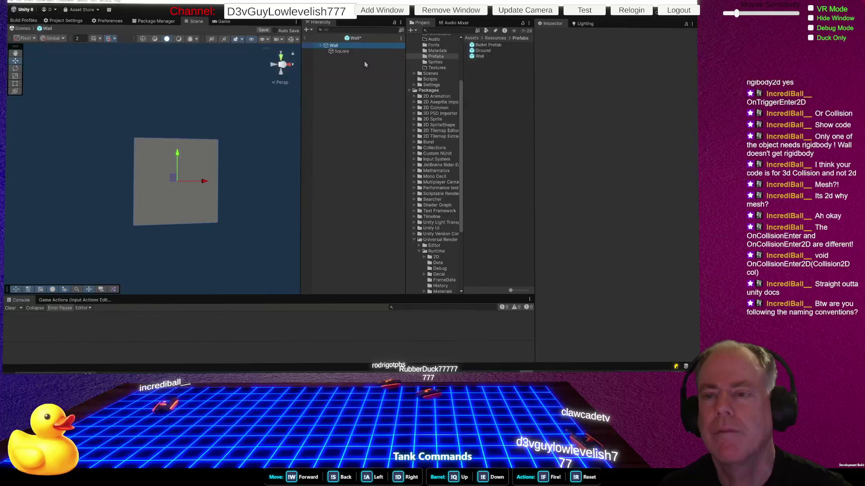
# Save the Wall prefab, test-run to log Wall hits, then edit the Gravity Scale value
pyautogui.hotkey('ctrl', 's')
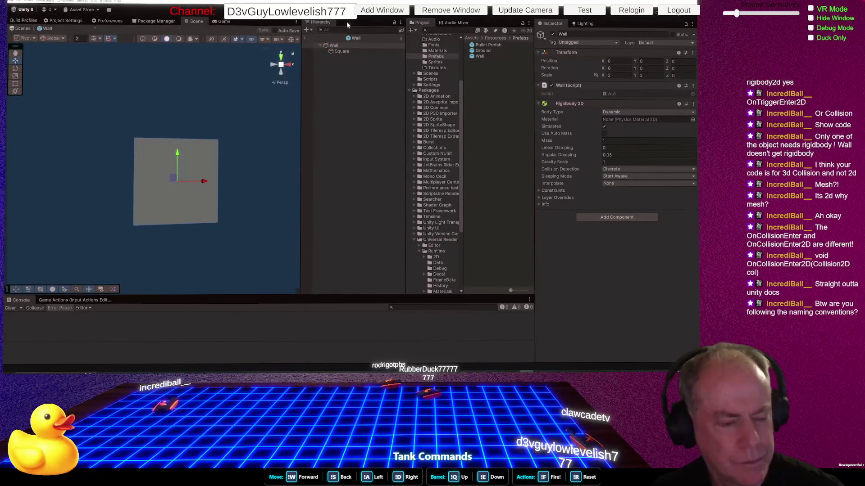
pyautogui.hotkey('ctrl', 'p')
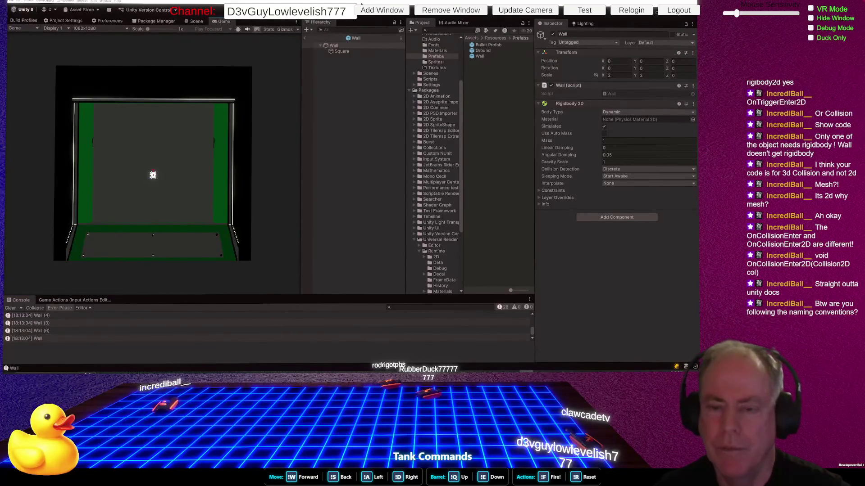
pyautogui.hotkey('ctrl', 'p')
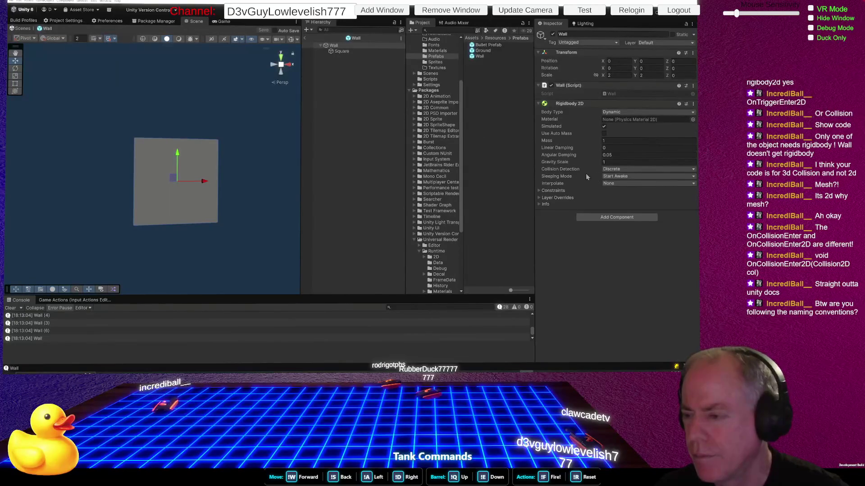
pyautogui.click(623, 162)
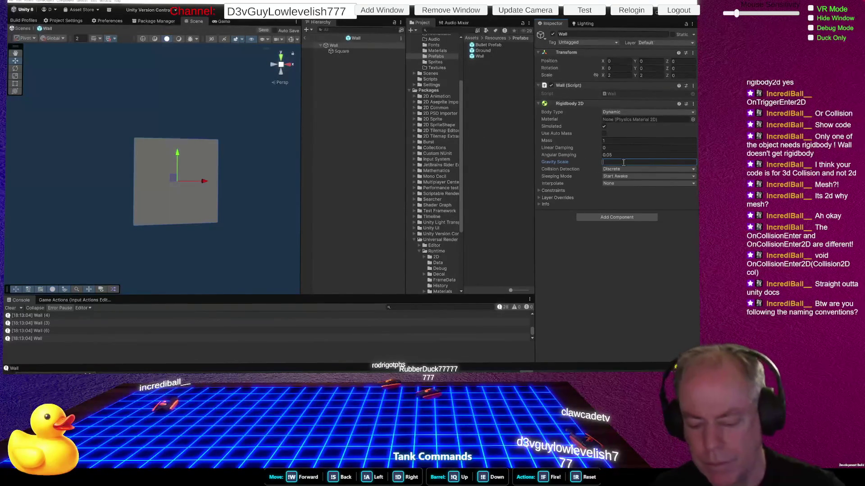
# Set the Wall's Rigidbody 2D Gravity Scale to 0, save the prefab, and start firing
pyautogui.write('0')
pyautogui.hotkey('ctrl', 's')
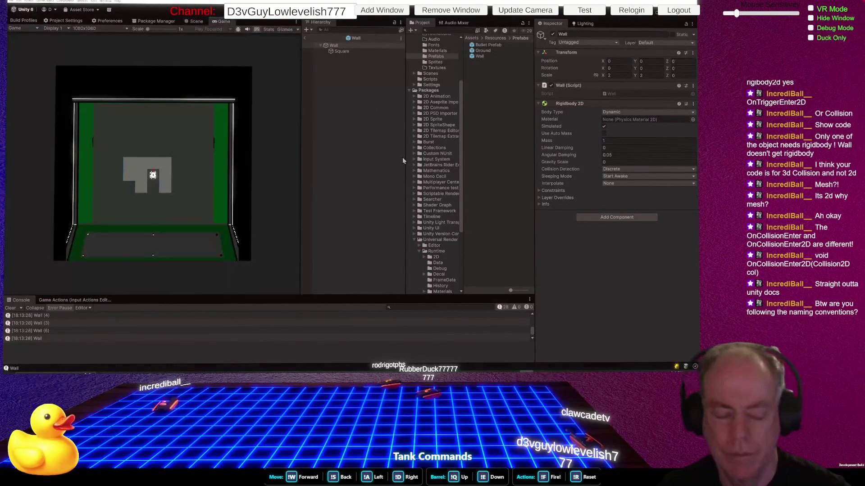
pyautogui.press('s')
pyautogui.press('space')
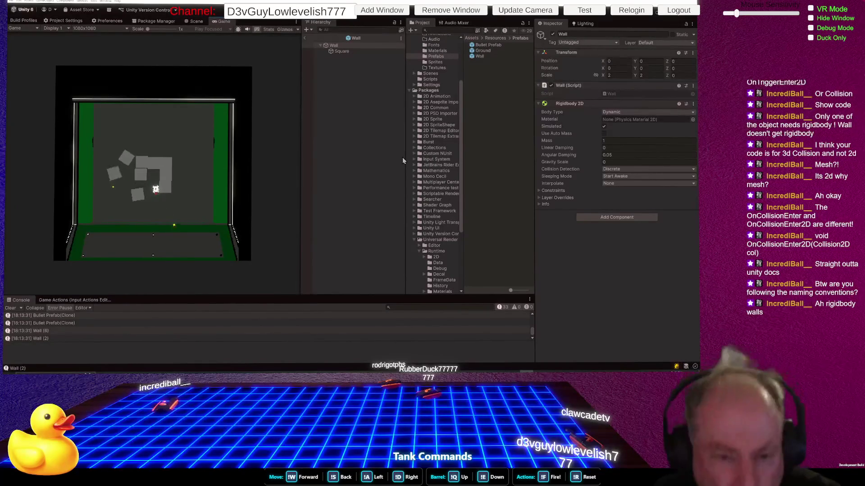
# Fire at the remaining wall pieces, stop play, and expand the Rigidbody 2D Constraints
pyautogui.press('space')
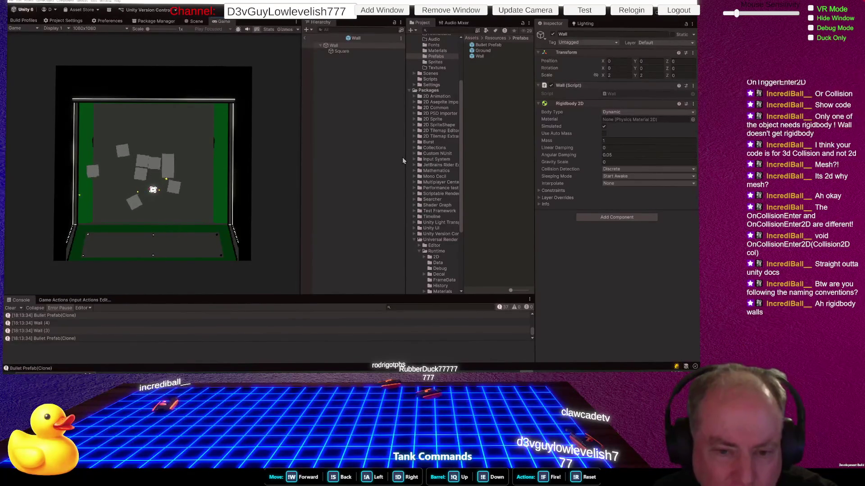
pyautogui.press('space')
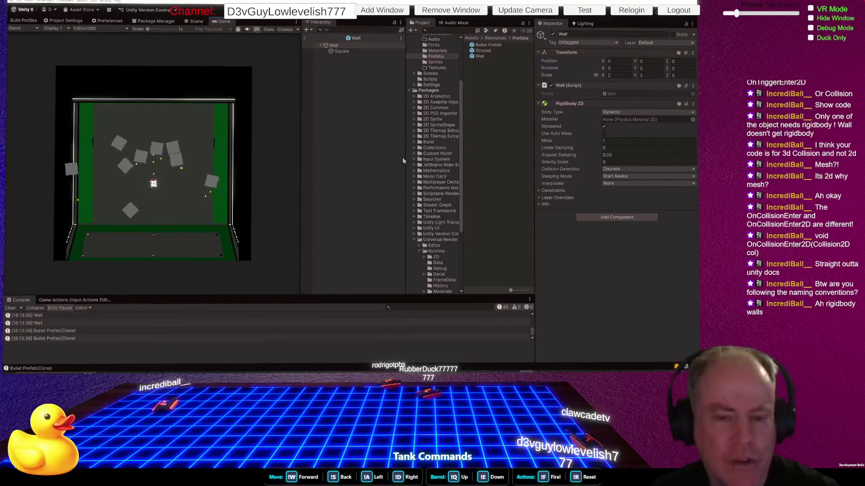
pyautogui.press('space')
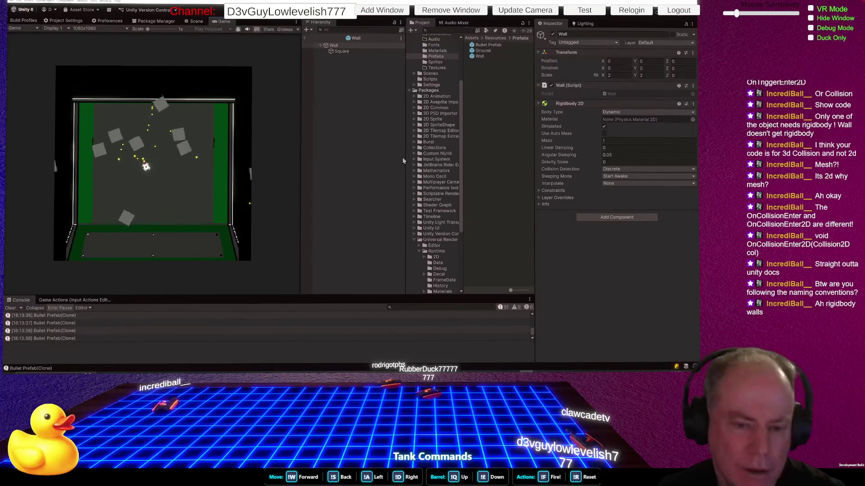
pyautogui.press('space')
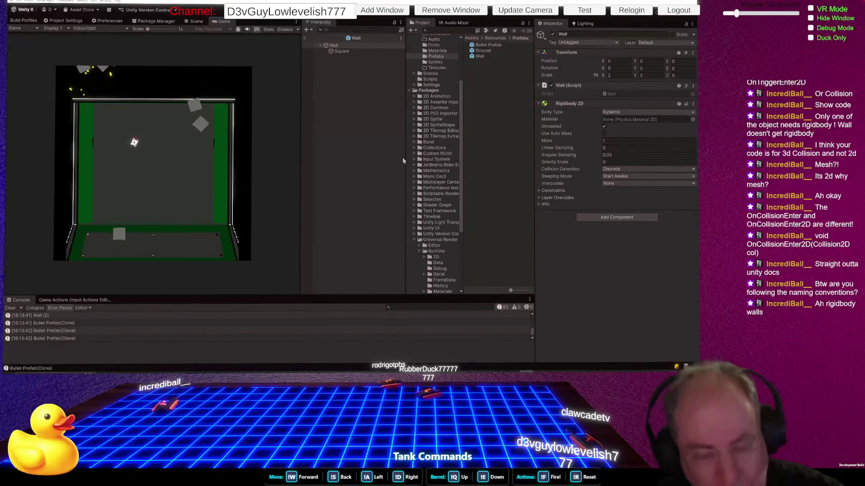
pyautogui.press('space')
pyautogui.press('space')
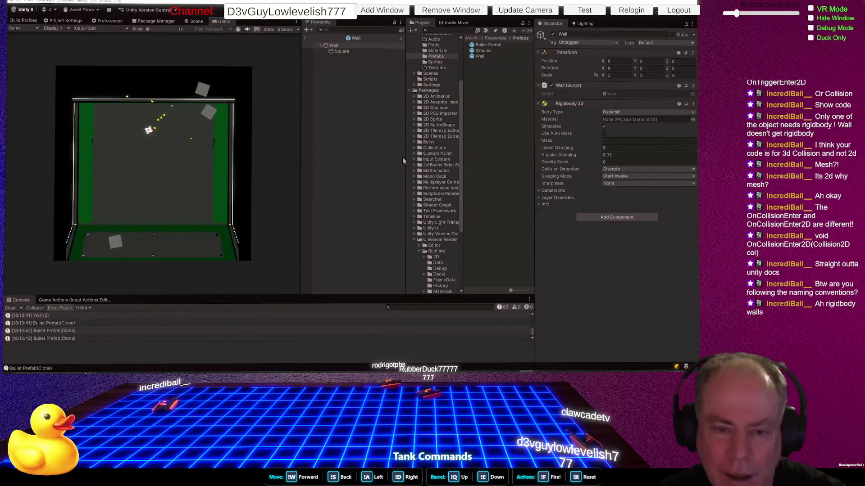
pyautogui.press('space')
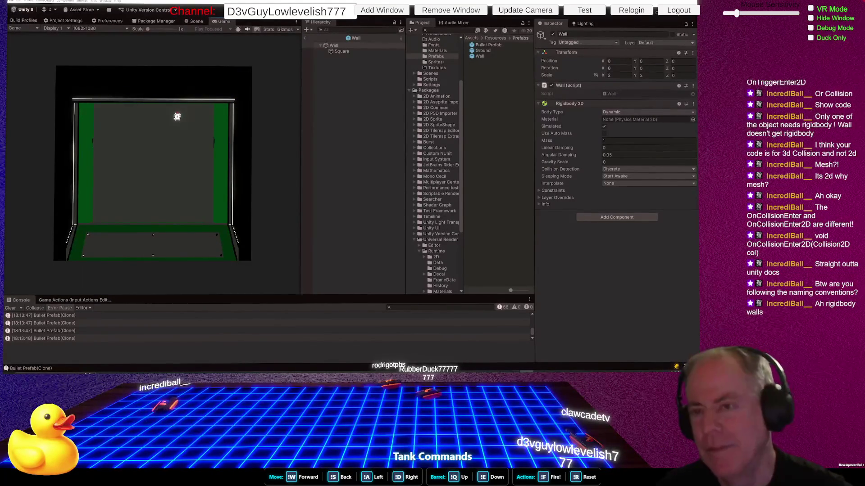
pyautogui.hotkey('ctrl', 'p')
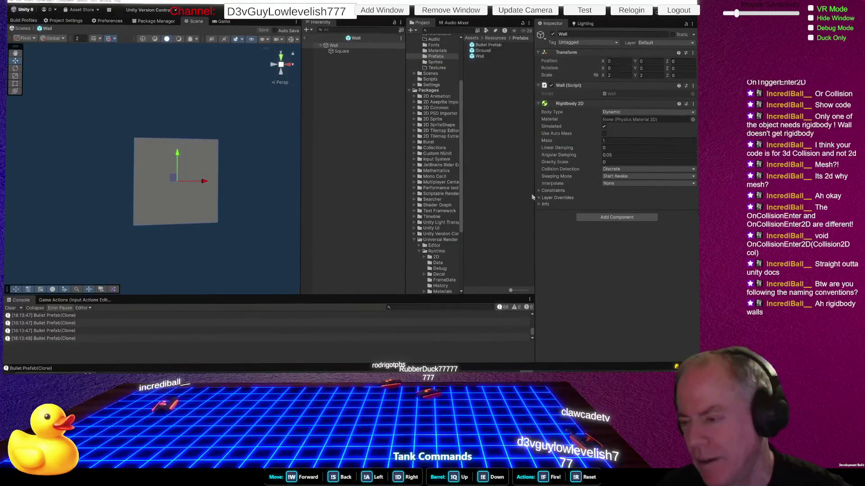
pyautogui.click(540, 191)
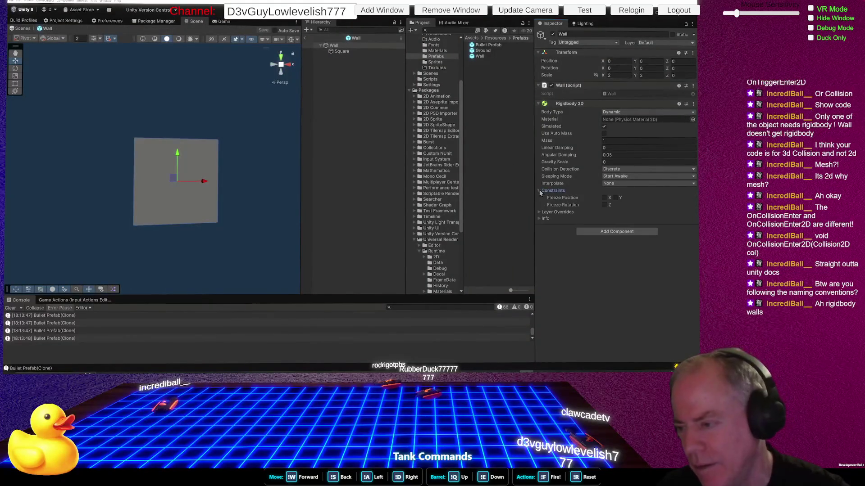
# Freeze the Wall's Rigidbody 2D position X and Y and rotation Z, then save the prefab
pyautogui.click(604, 198)
pyautogui.click(614, 198)
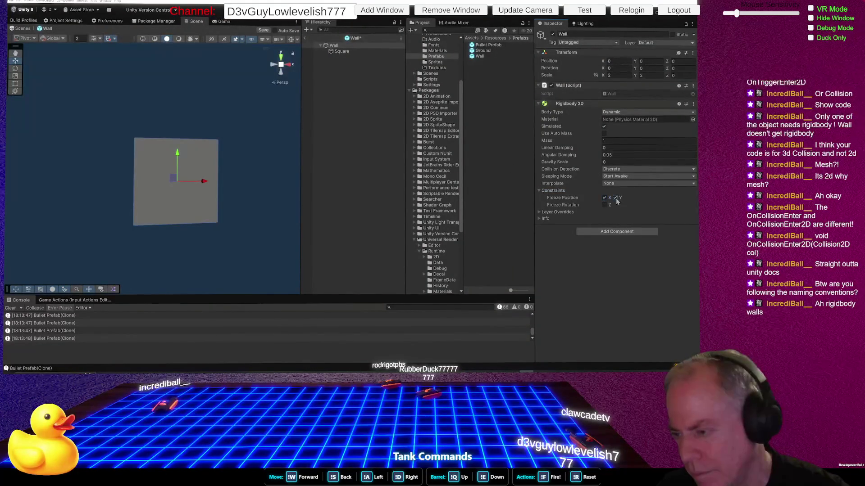
pyautogui.click(605, 205)
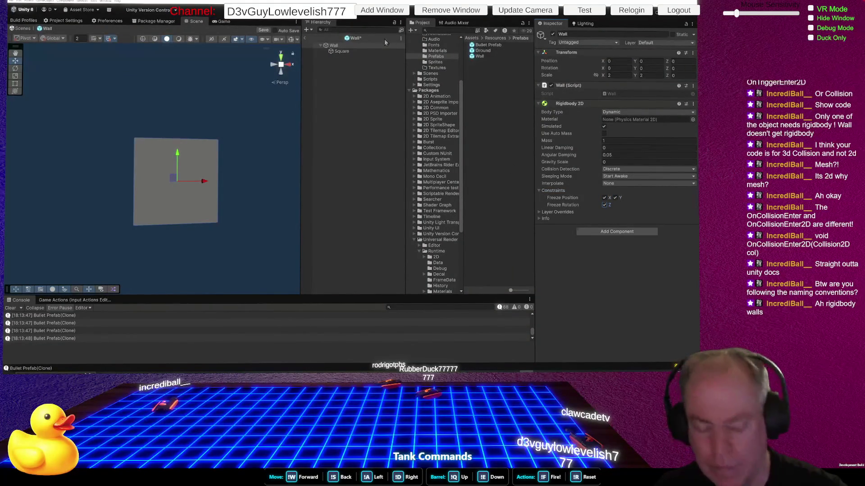
pyautogui.hotkey('ctrl', 's')
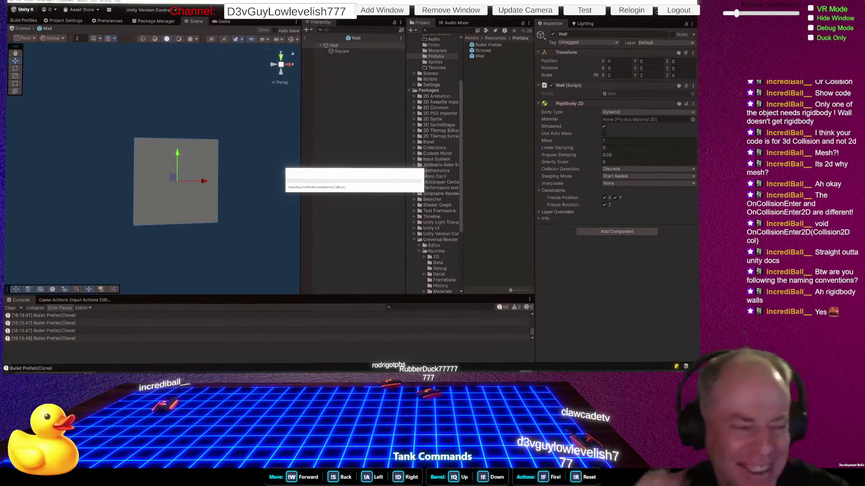
# Playtest by driving the tank and shooting bullets at the wall
pyautogui.hotkey('ctrl', 'p')
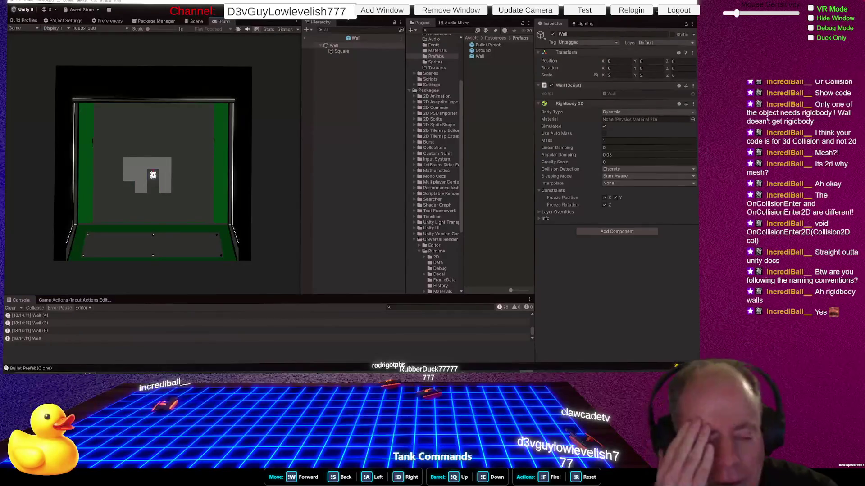
pyautogui.press('space')
pyautogui.press('s')
pyautogui.press('space')
pyautogui.press('space')
pyautogui.press('s')
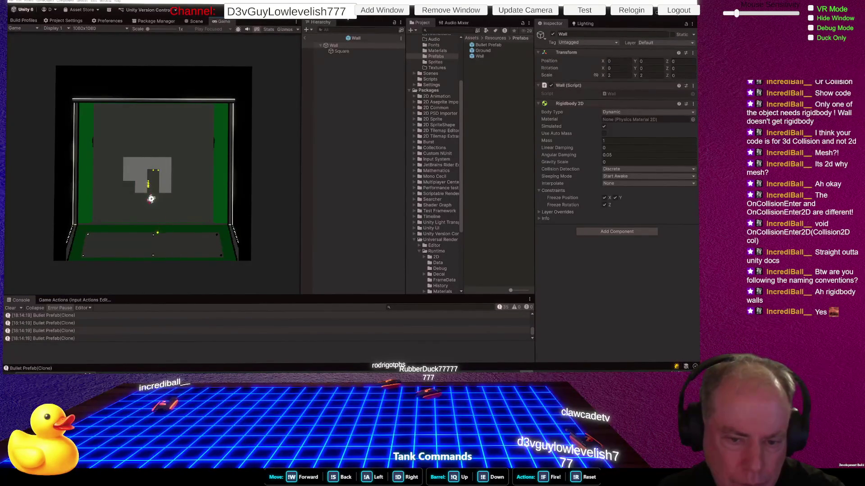
pyautogui.press('space')
pyautogui.hotkey('alt', 'Tab')
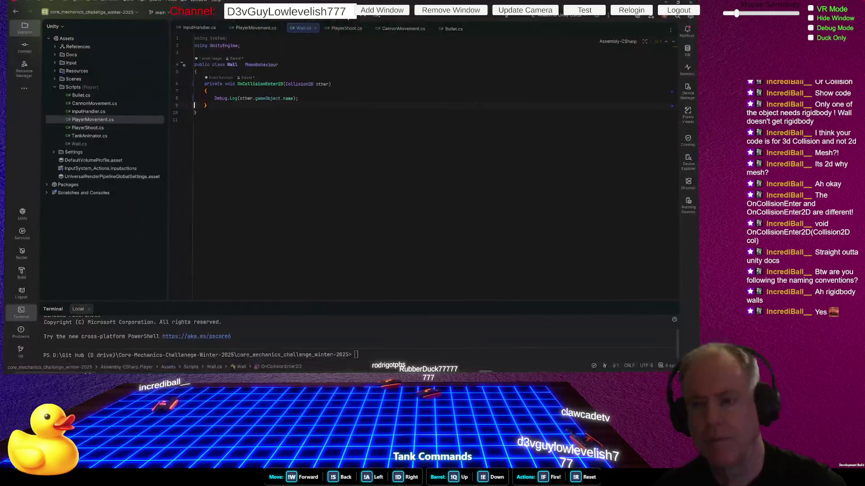
# Start an if (other.transform condition on a new line in OnCollisionEnter2D
pyautogui.click(286, 90)
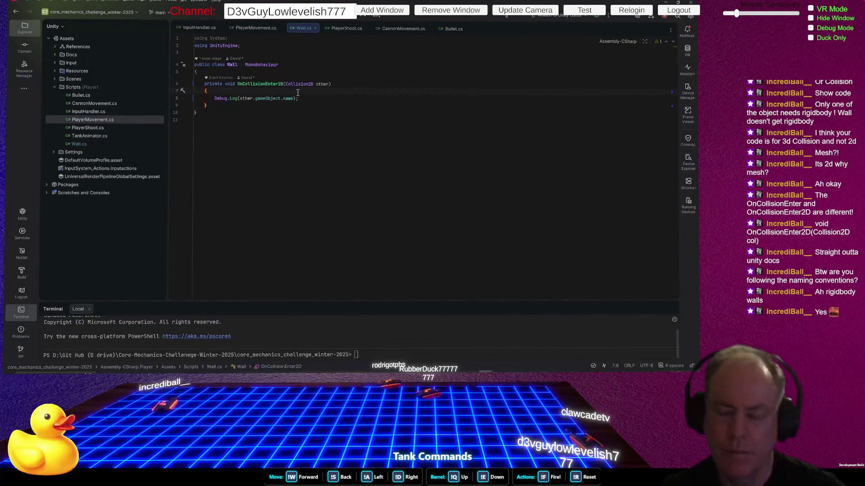
pyautogui.press('Return')
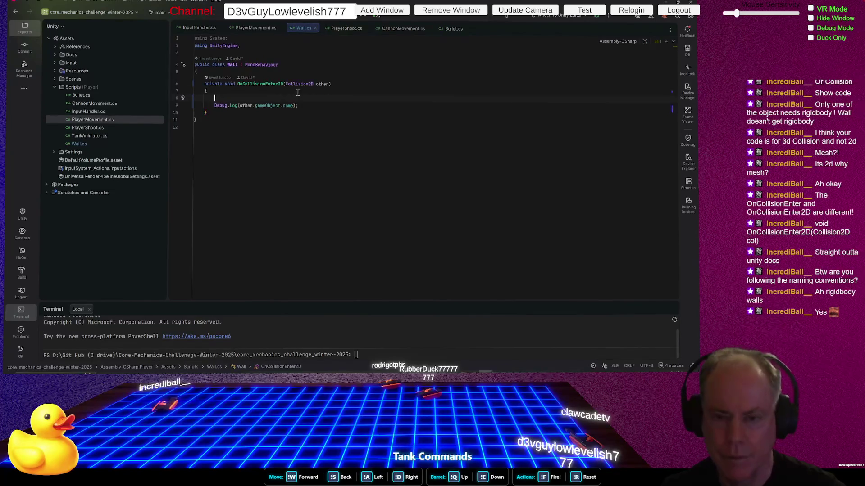
pyautogui.write('o')
pyautogui.press('BackSpace')
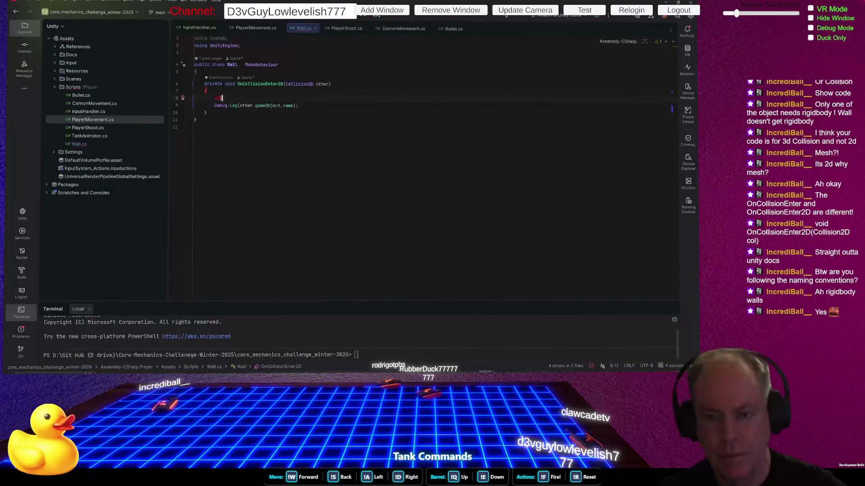
pyautogui.write('if(')
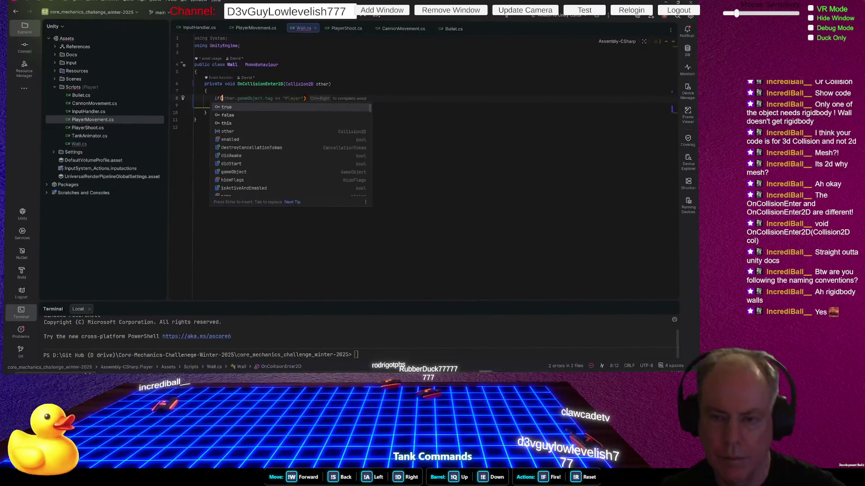
pyautogui.write('oth')
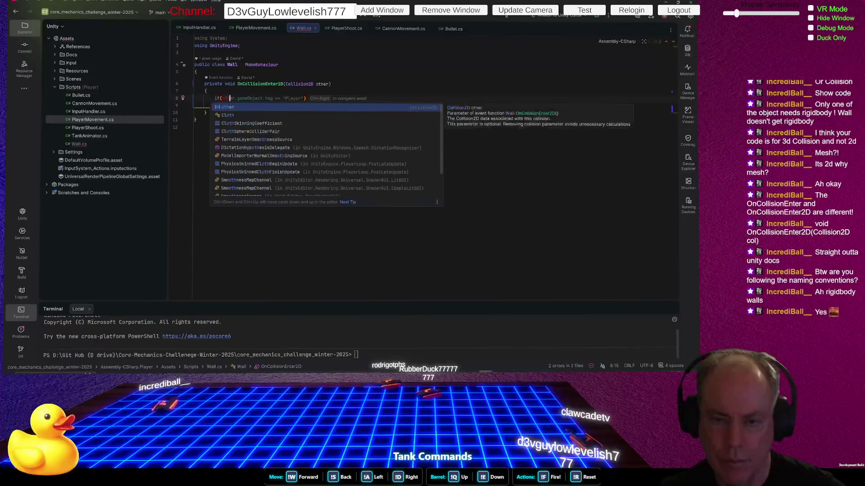
pyautogui.write('er.')
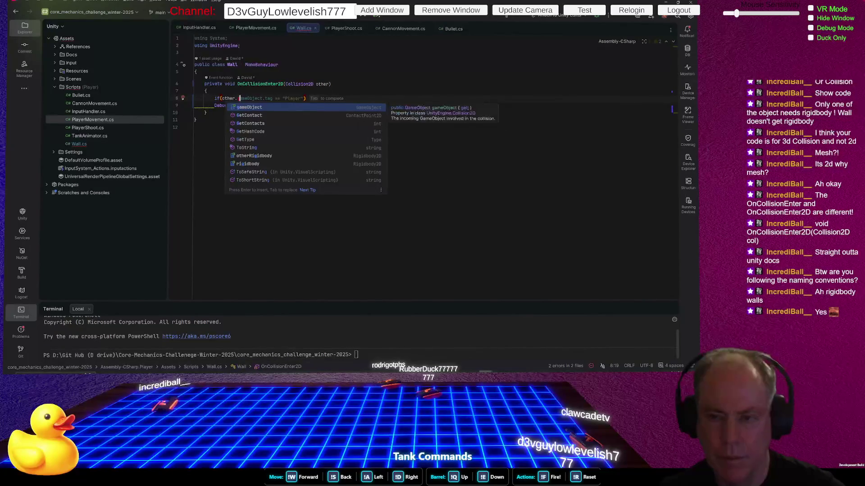
pyautogui.press('BackSpace')
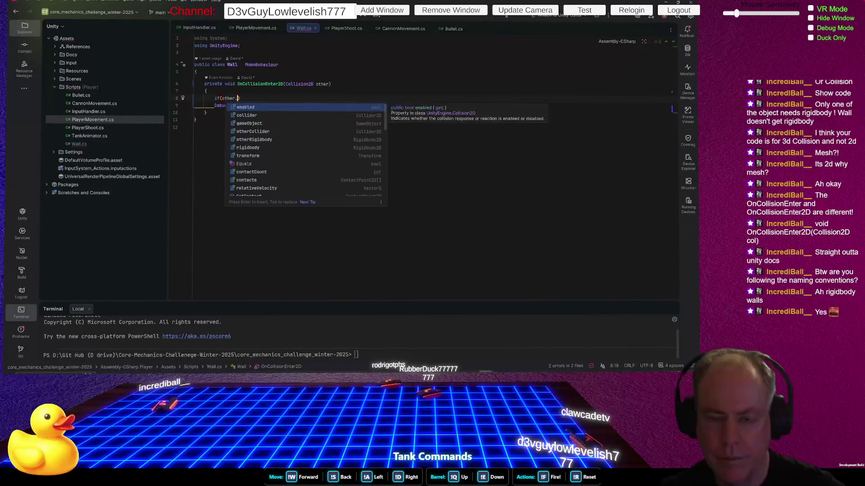
pyautogui.write('get')
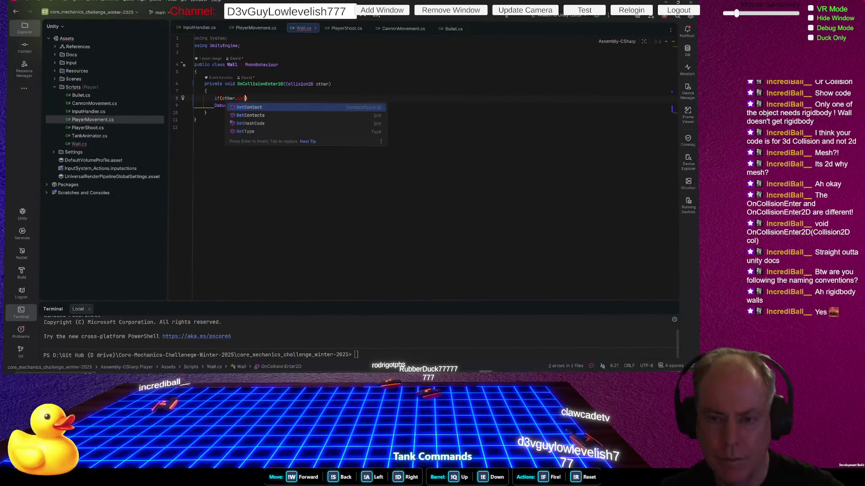
pyautogui.press('BackSpace')
pyautogui.press('BackSpace')
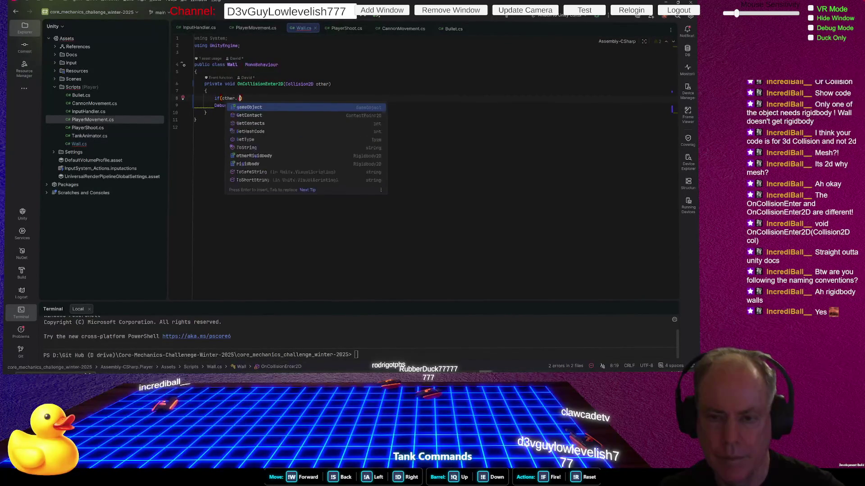
pyautogui.write('am')
pyautogui.press('BackSpace')
pyautogui.press('BackSpace')
pyautogui.press('BackSpace')
pyautogui.write('tr')
pyautogui.press('Return')
# Complete the condition as other.transform.GetComponent<Bullet>() using autocomplete
pyautogui.write('.getco')
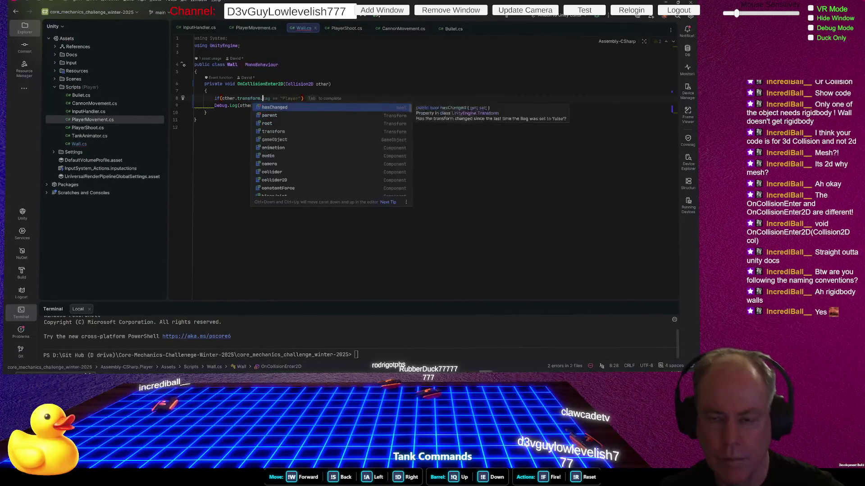
pyautogui.write('m')
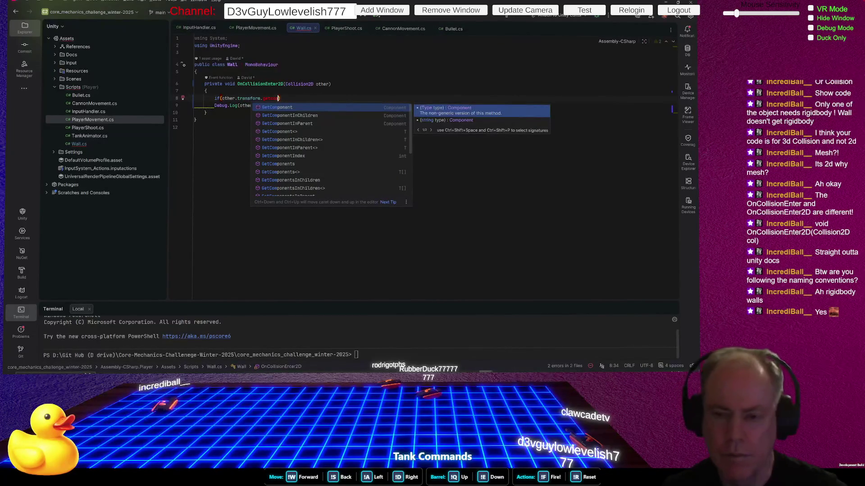
pyautogui.press('Down')
pyautogui.press('Down')
pyautogui.press('Down')
pyautogui.press('Down')
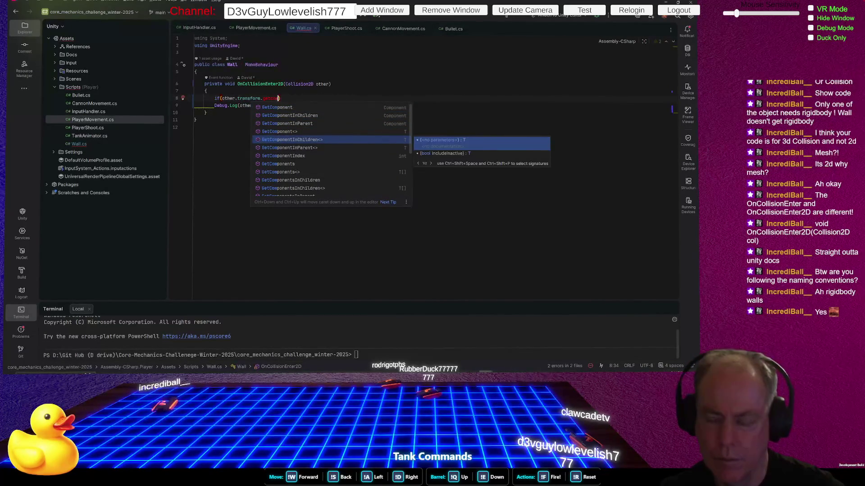
pyautogui.press('Up')
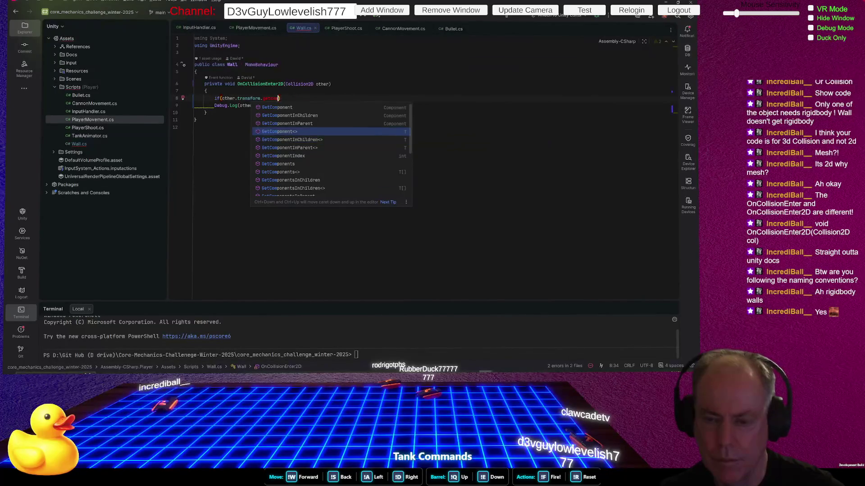
pyautogui.press('Return')
pyautogui.write('Bul>(')
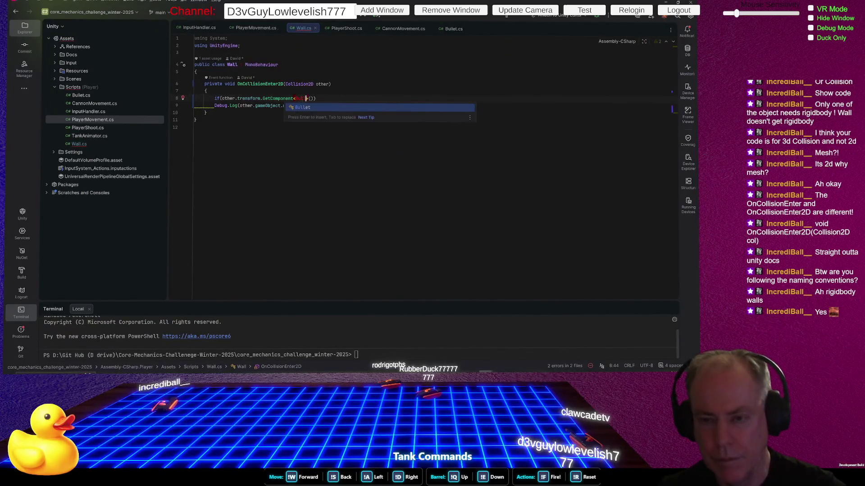
pyautogui.press('Return')
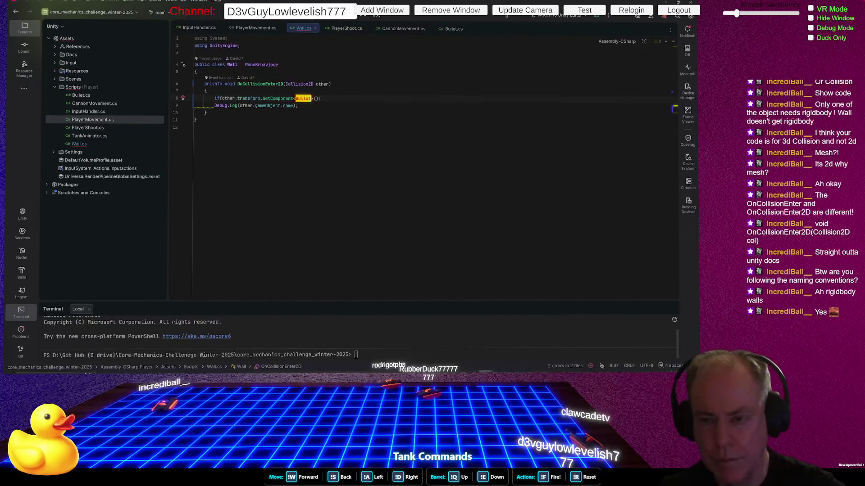
pyautogui.press('End')
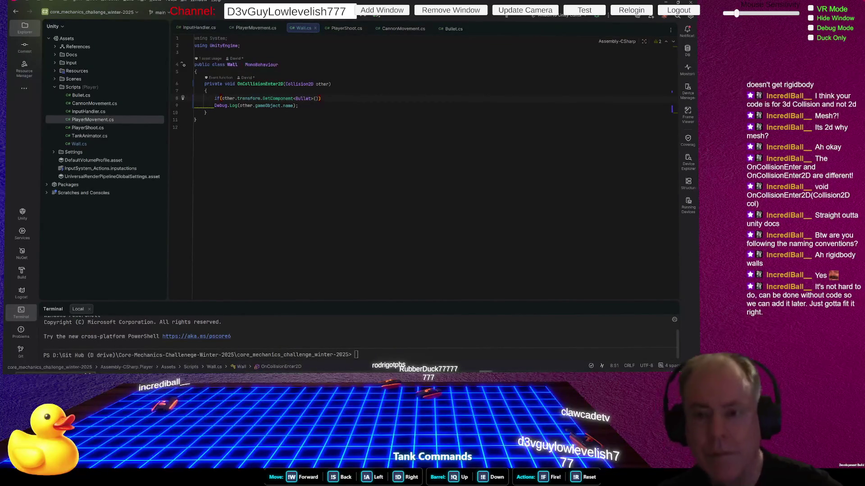
# Enclose the Debug.Log line in braces as the if block's body
pyautogui.click(317, 98)
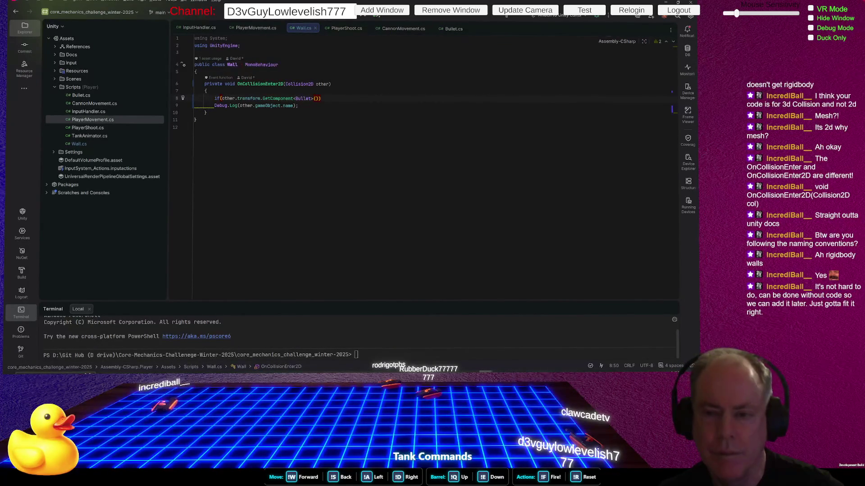
pyautogui.click(322, 99)
pyautogui.press('Return')
pyautogui.write('{')
pyautogui.press('Down')
pyautogui.press('End')
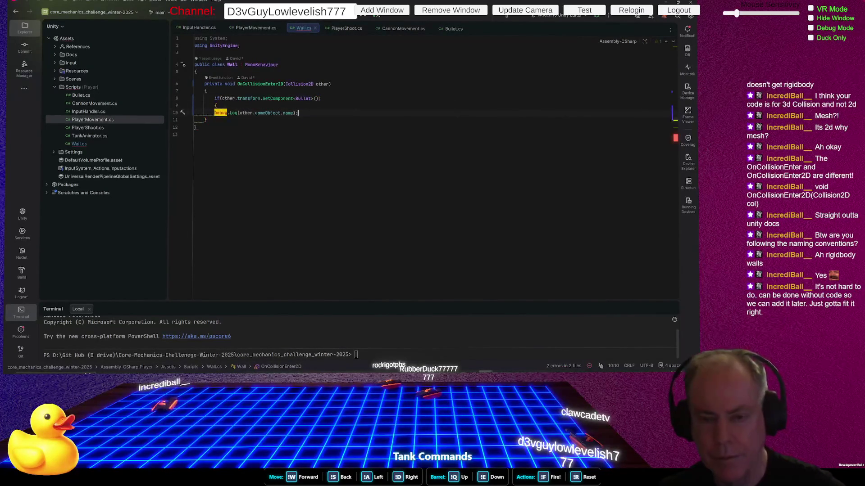
pyautogui.press('Return')
pyautogui.write('}')
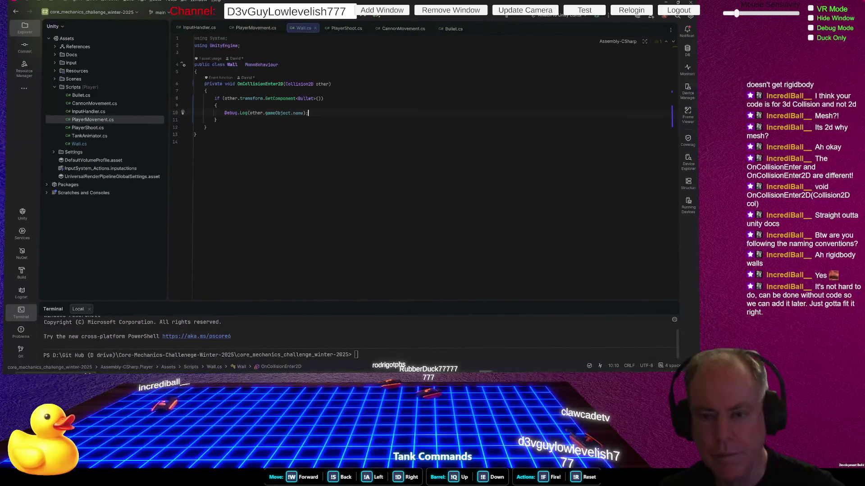
pyautogui.moveTo(304, 113); pyautogui.dragTo(250, 113)
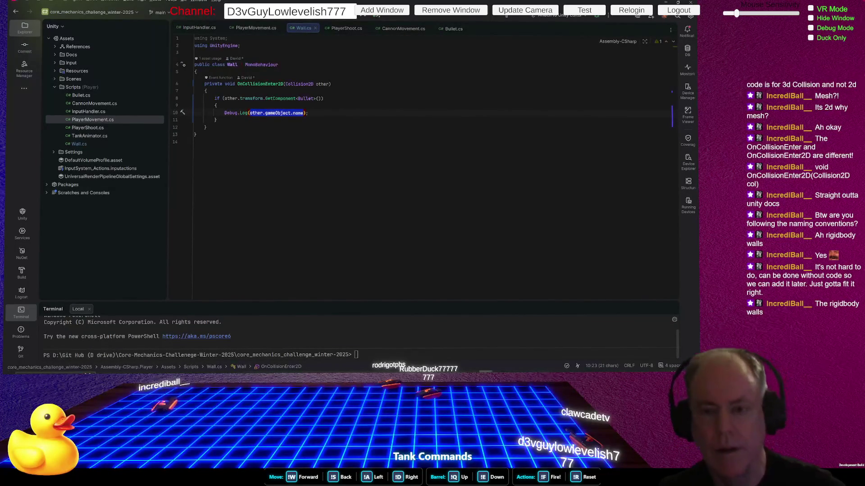
# Replace the log argument with the interpolated string $"{gameObject.name} Hit By Bullet"
pyautogui.write('"')
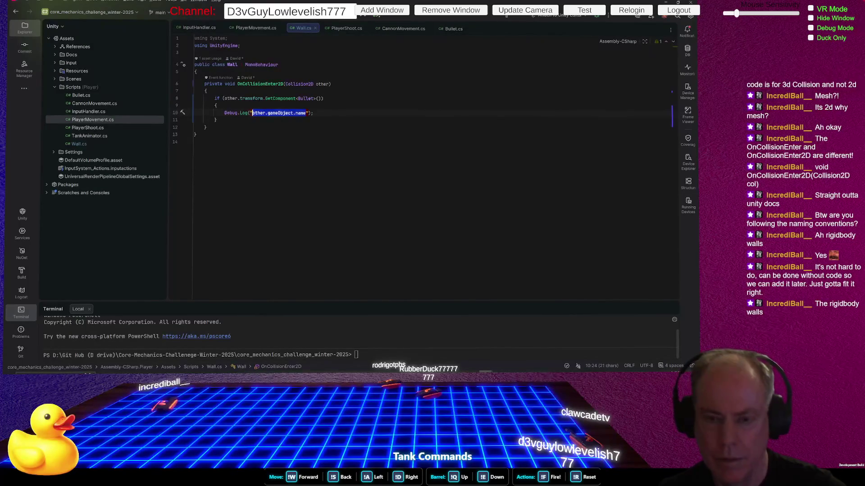
pyautogui.write('Hit ')
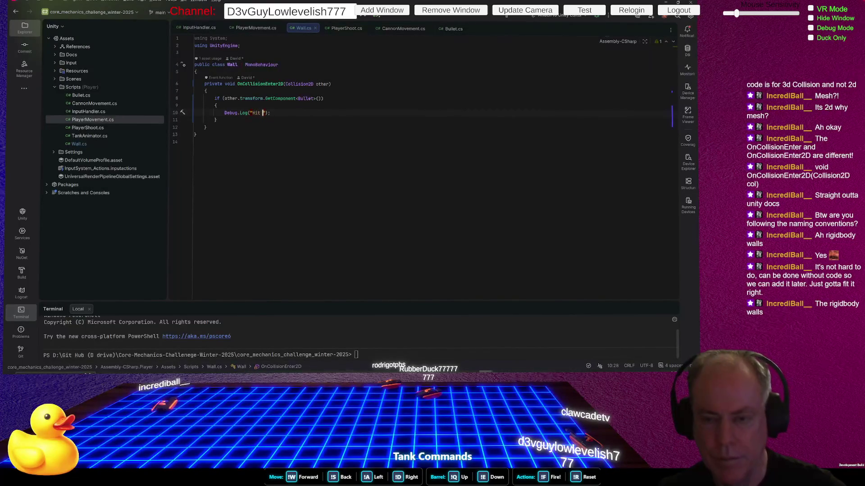
pyautogui.write('By Bu')
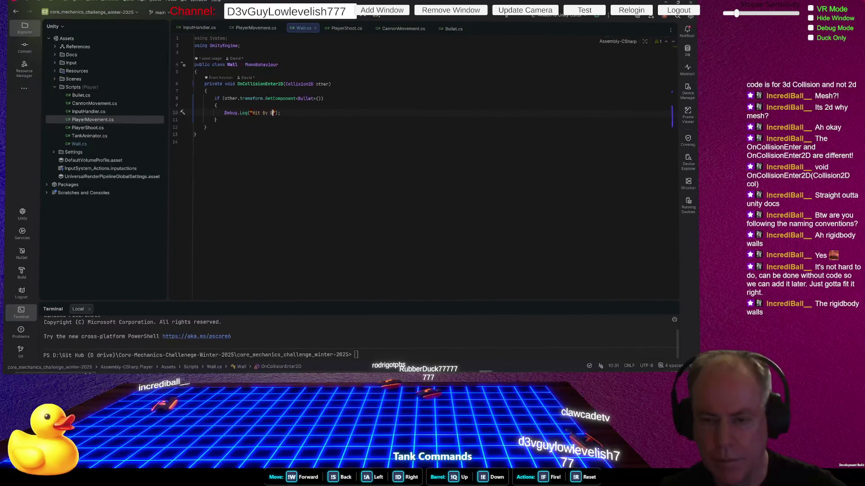
pyautogui.write('llet')
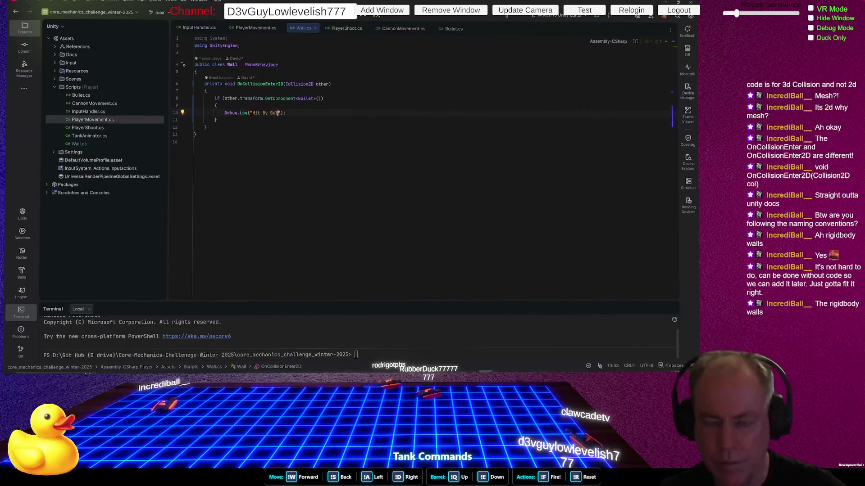
pyautogui.click(248, 112)
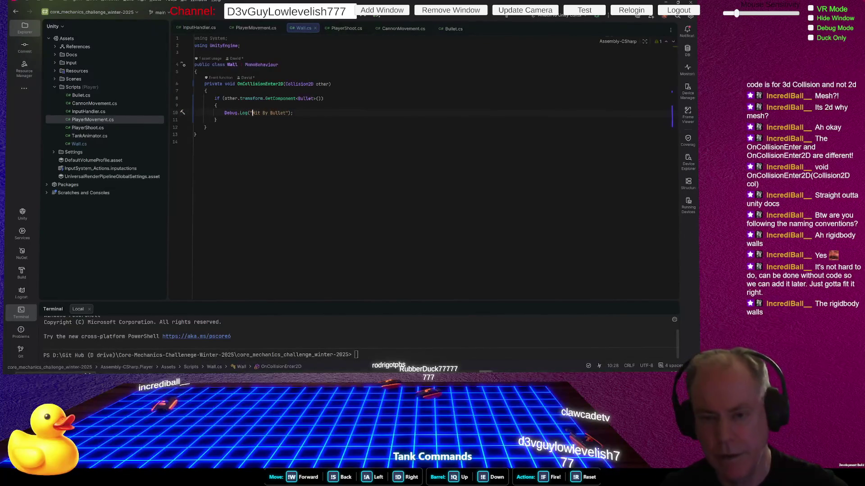
pyautogui.write('$')
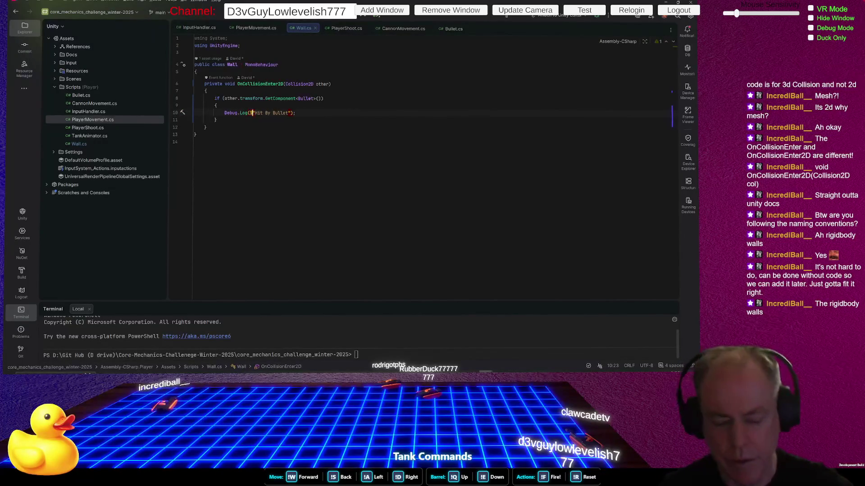
pyautogui.press('Right')
pyautogui.press('Left')
pyautogui.write('{')
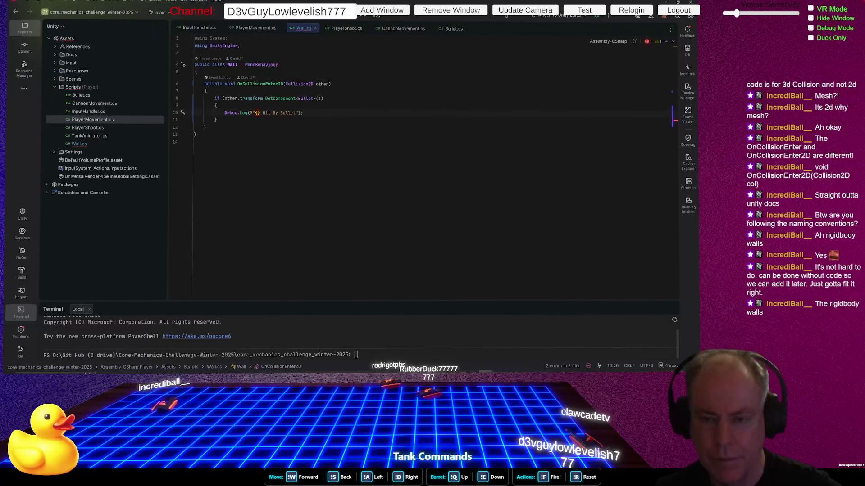
pyautogui.write('gameObject.')
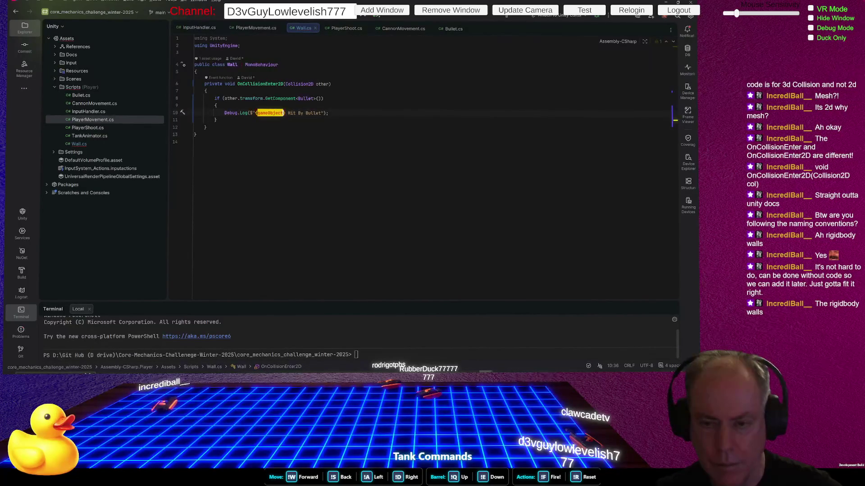
pyautogui.write('na')
pyautogui.press('Return')
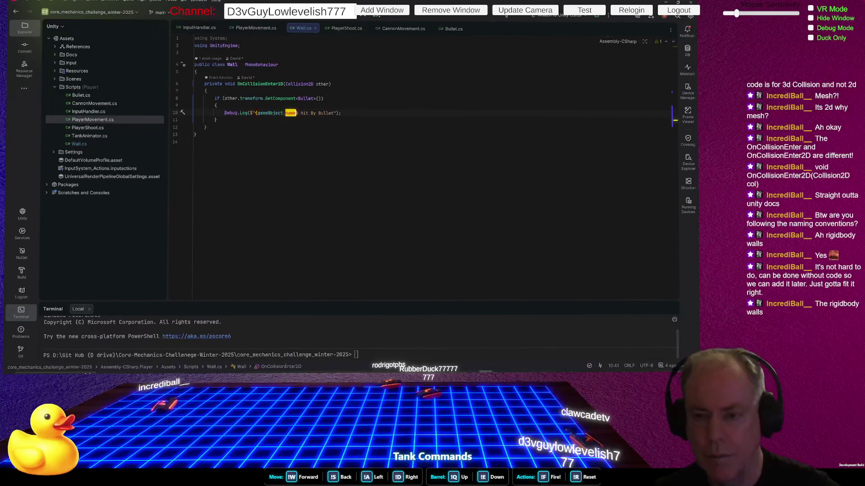
pyautogui.hotkey('alt', 'Tab')
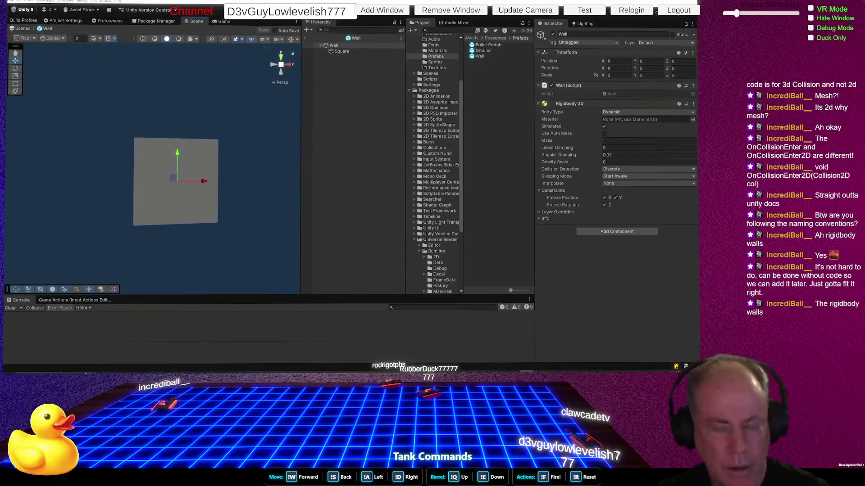
# Playtest shooting walls, watching the Console log messages like 'Wall (3) Hit By Bullet'
pyautogui.click(344, 14)
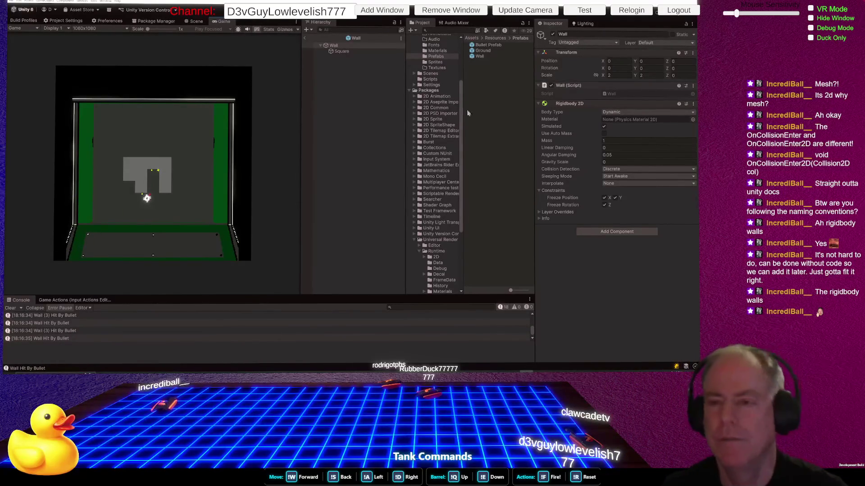
pyautogui.hotkey('ctrl', 'p')
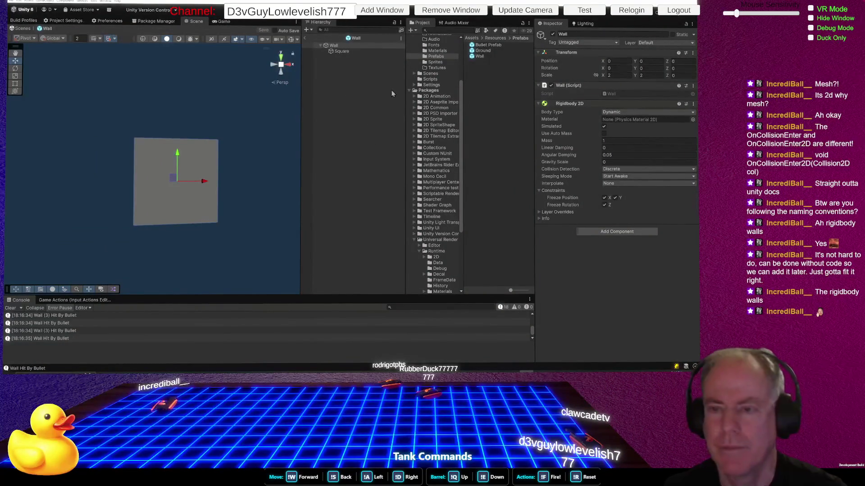
pyautogui.hotkey('alt', 'Tab')
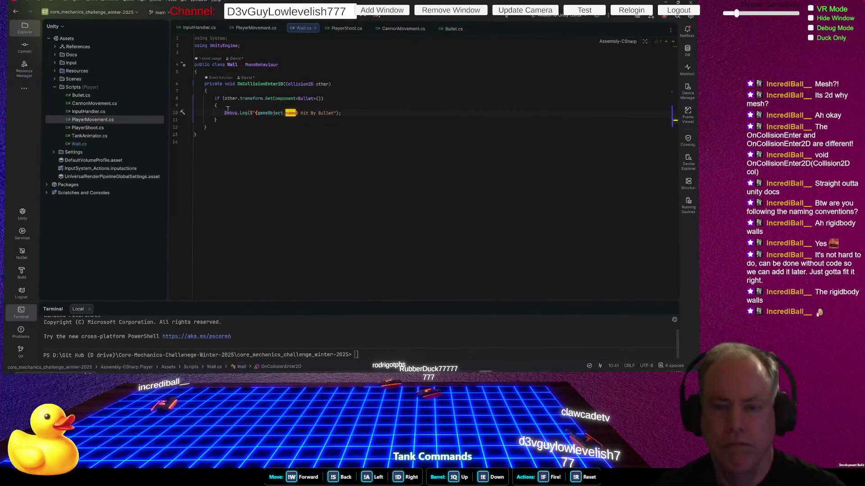
# Select the whole Debug.Log statement in Wall.cs to review it
pyautogui.click(222, 113)
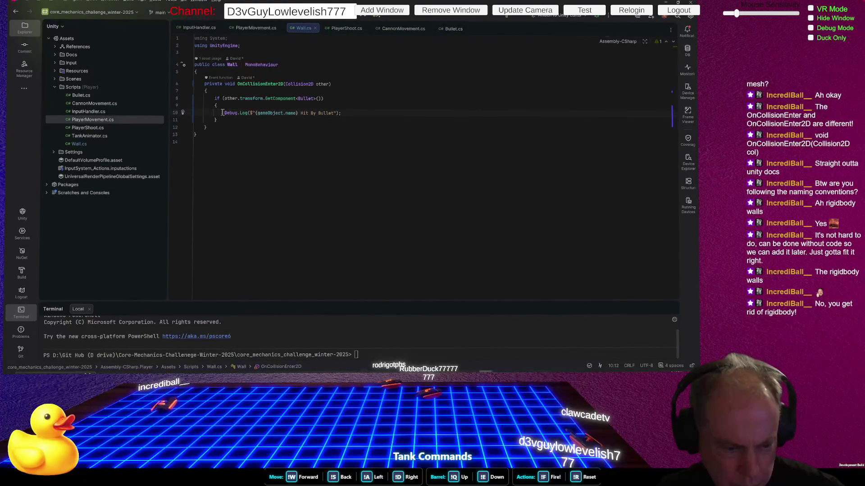
pyautogui.moveTo(222, 113); pyautogui.dragTo(354, 108)
pyautogui.hotkey('alt', 'Tab')
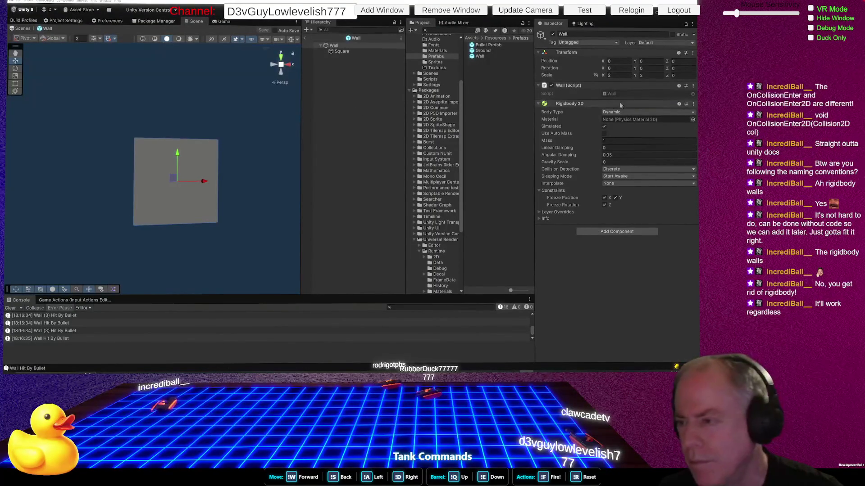
# Remove the Rigidbody 2D component from the Wall prefab and save it
pyautogui.rightClick(576, 104)
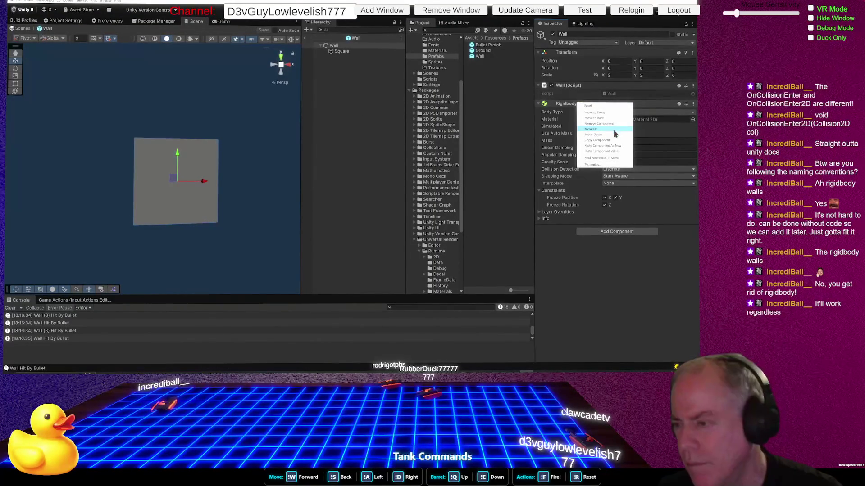
pyautogui.press('Escape')
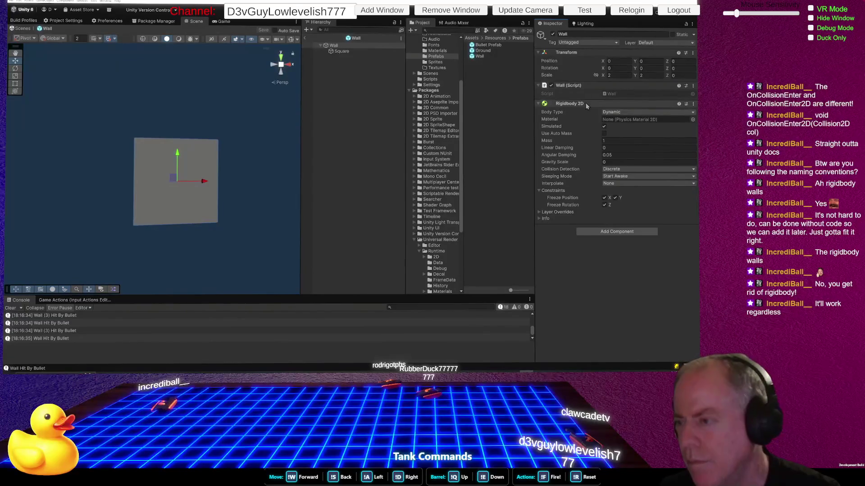
pyautogui.rightClick(586, 103)
pyautogui.click(608, 124)
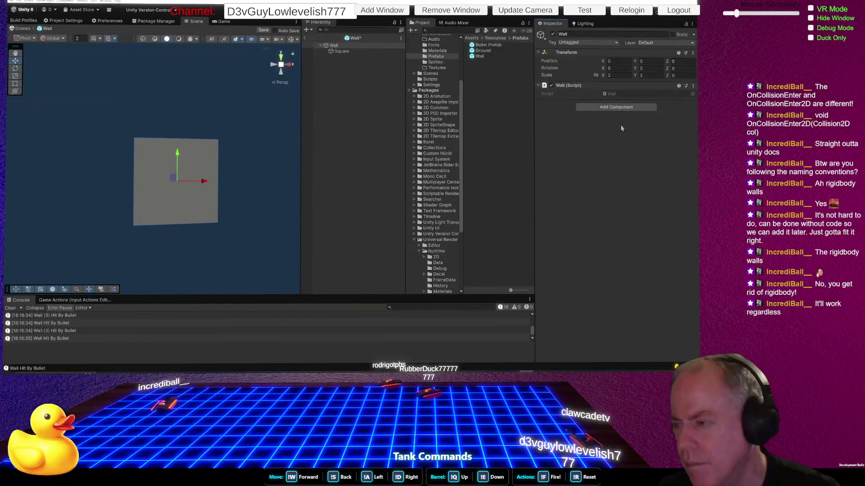
pyautogui.hotkey('ctrl', 's')
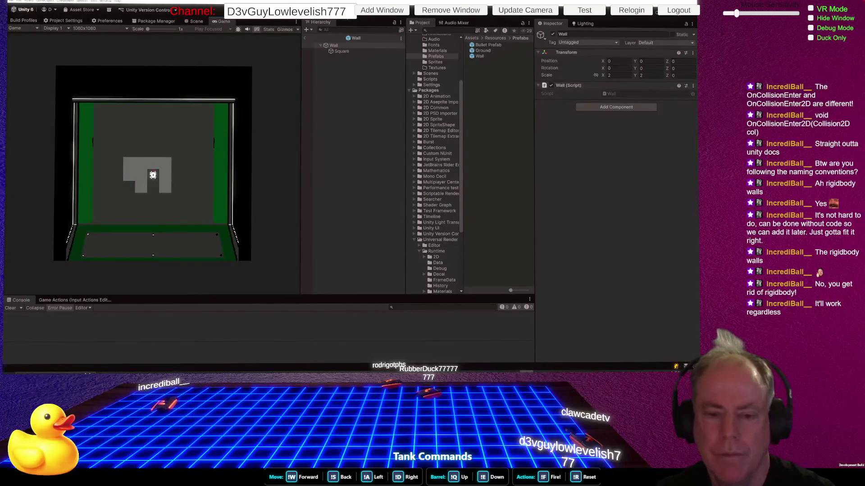
# Drive the tank in Play mode to test, then select Wall's Square child
pyautogui.press('s')
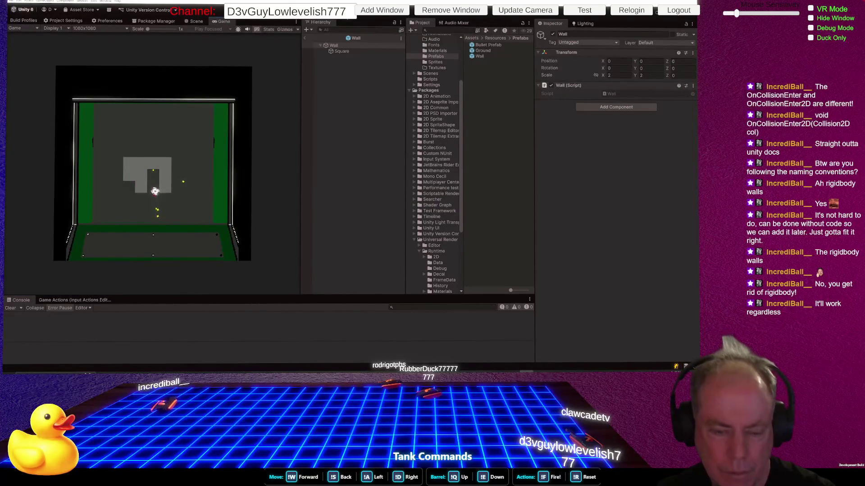
pyautogui.press('s')
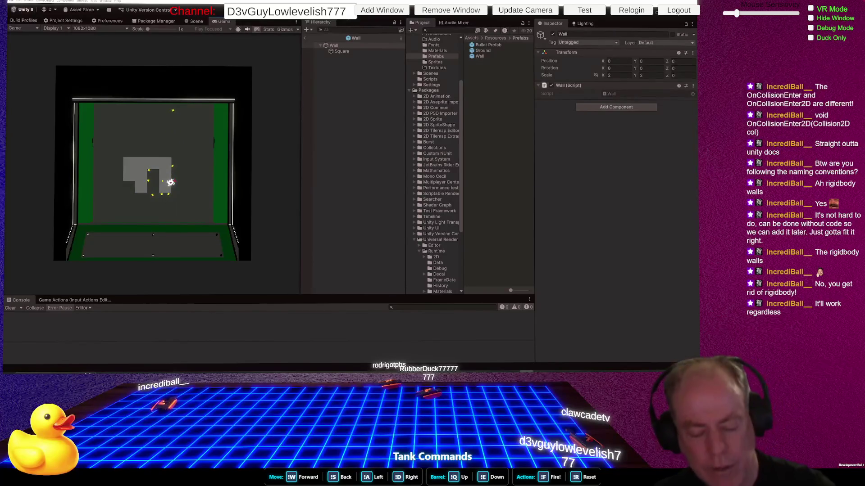
pyautogui.hotkey('alt', 'Tab')
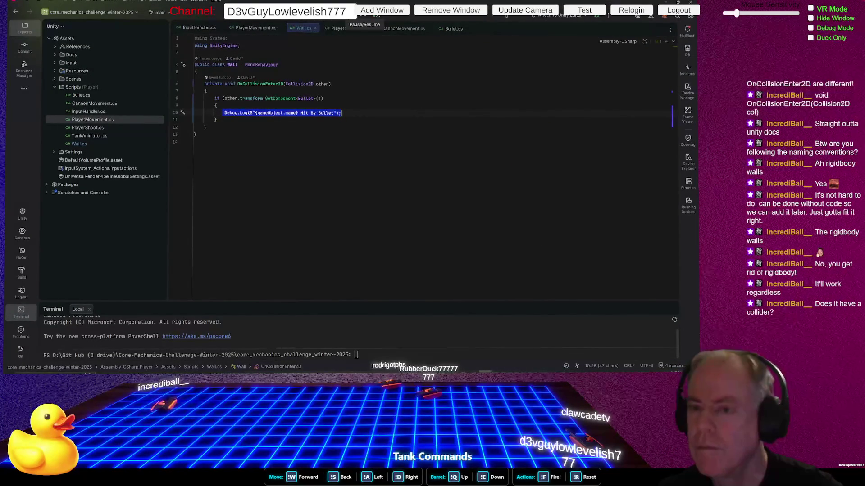
pyautogui.hotkey('alt', 'Tab')
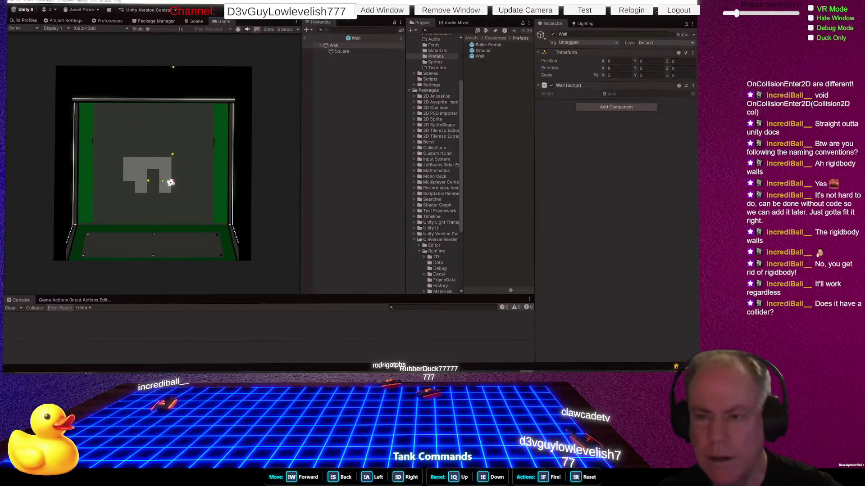
pyautogui.click(351, 52)
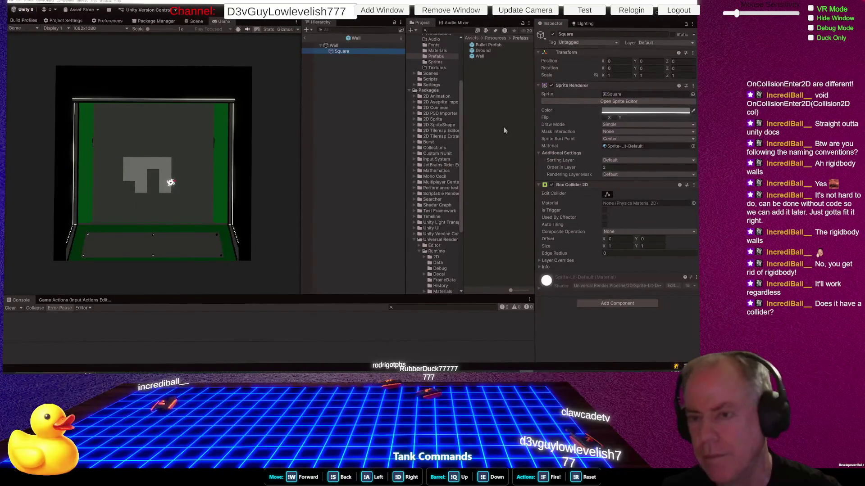
# Select Wall and undo the removal, restoring its Rigidbody 2D with frozen constraints
pyautogui.click(339, 47)
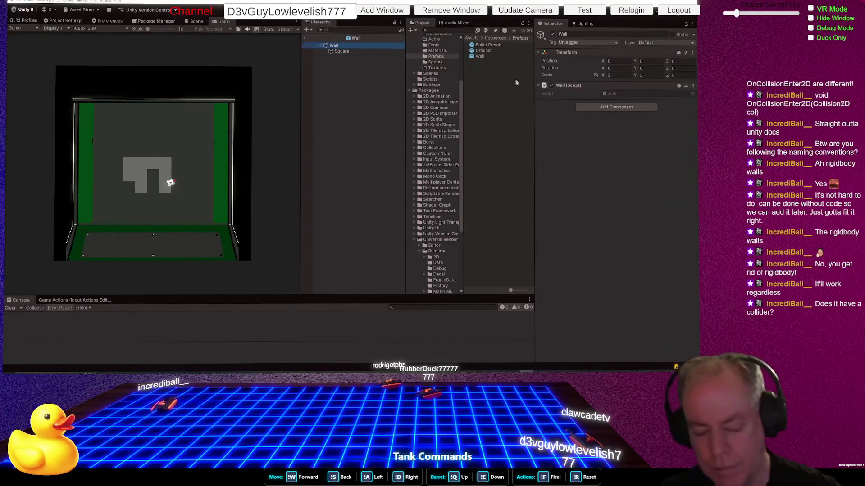
pyautogui.press('Down')
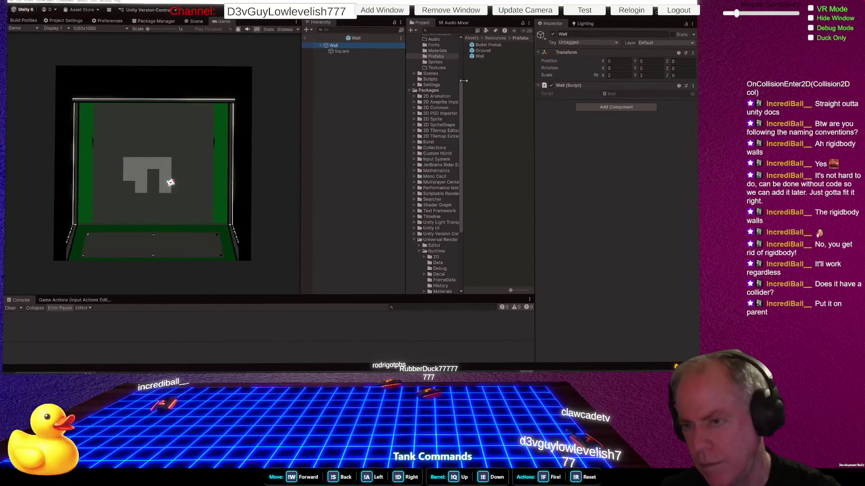
pyautogui.hotkey('ctrl', 'z')
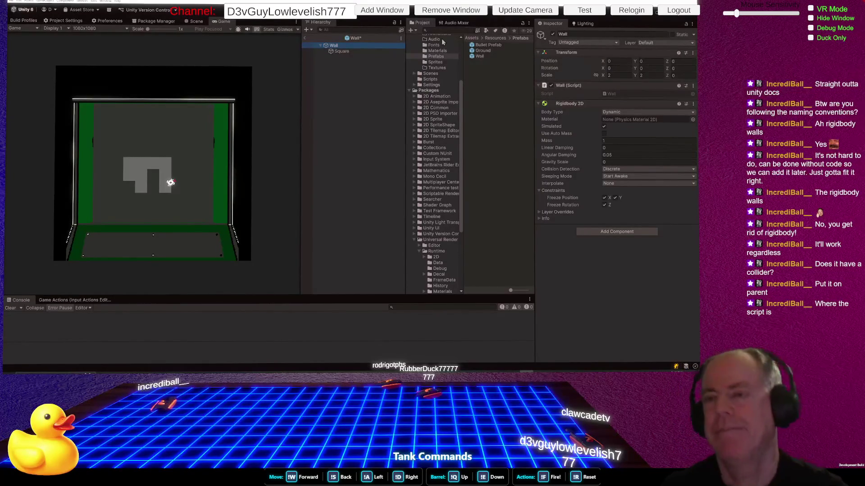
# Remove the Box Collider 2D component from the Square child
pyautogui.rightClick(344, 52)
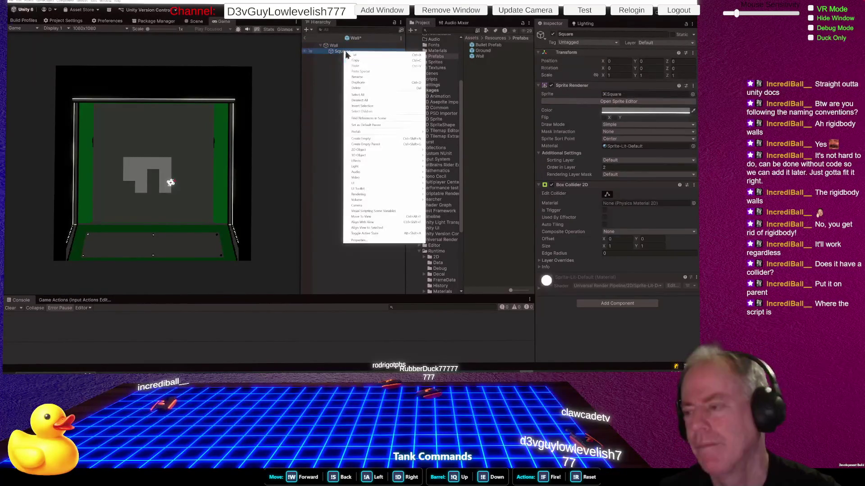
pyautogui.rightClick(595, 186)
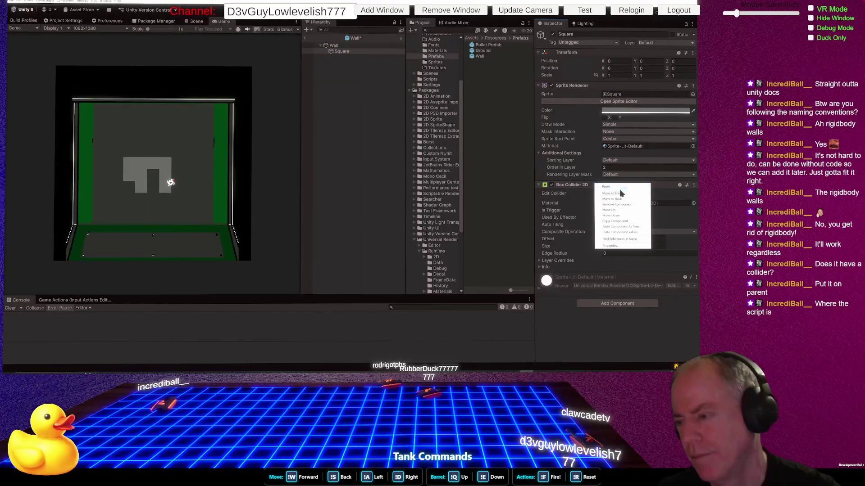
pyautogui.click(621, 204)
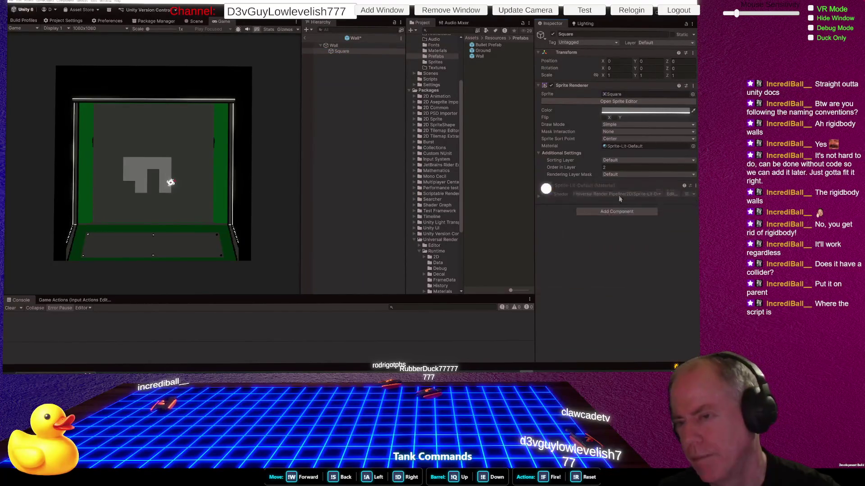
# Add a Box Collider 2D to the Wall root object via a 'box' search
pyautogui.click(335, 46)
pyautogui.click(617, 231)
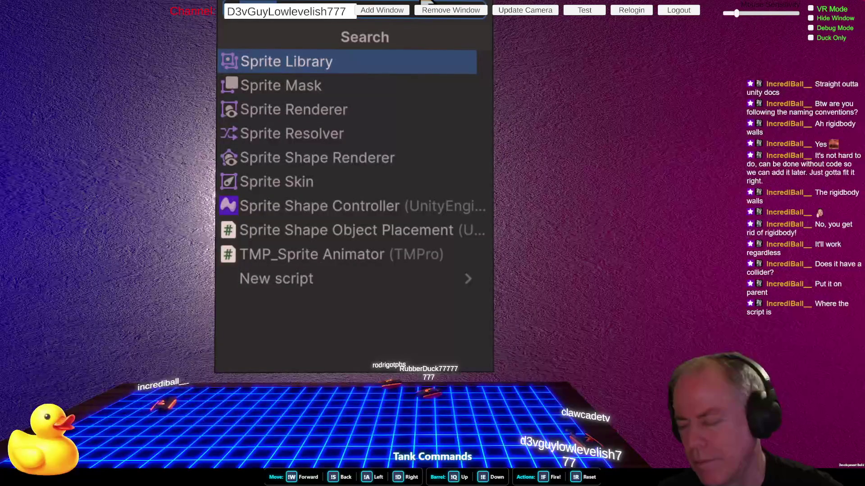
pyautogui.write('box')
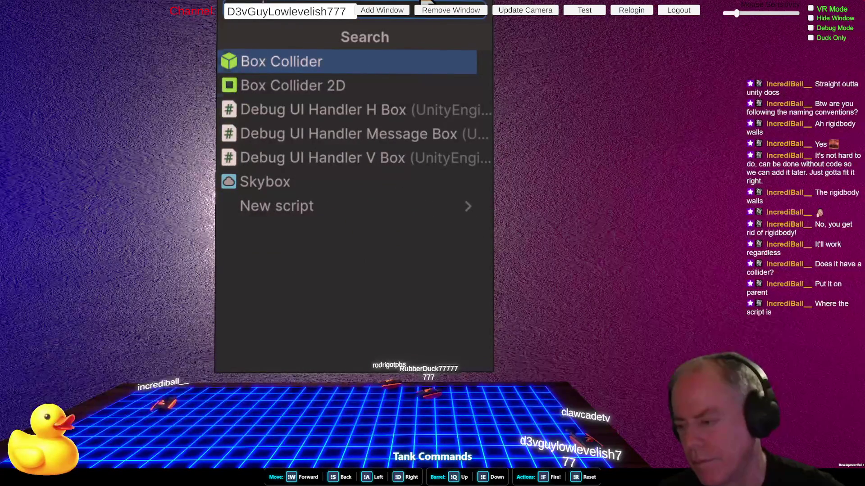
pyautogui.click(635, 233)
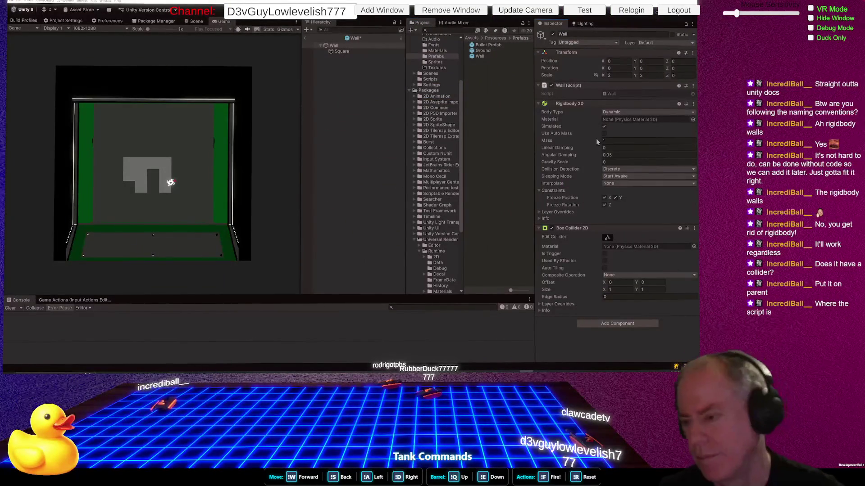
pyautogui.hotkey('ctrl', '1')
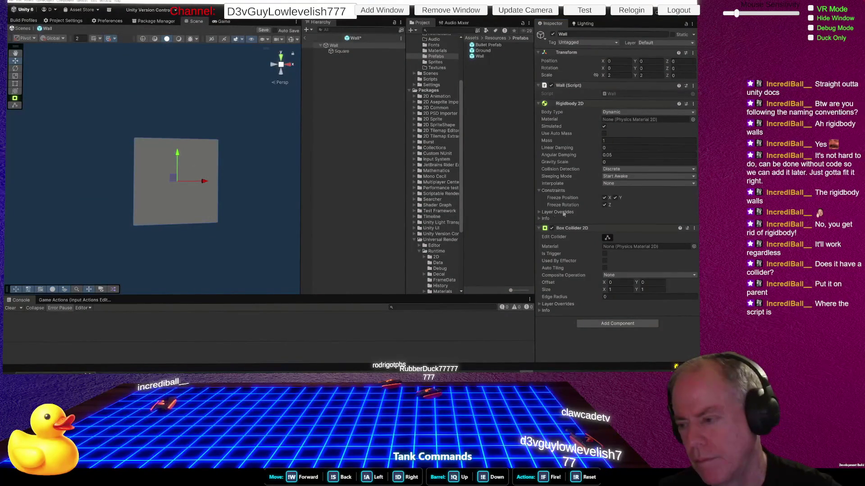
# Save the Wall prefab and playtest to confirm Wall (5) and Wall (7) log bullet hits
pyautogui.hotkey('ctrl', 's')
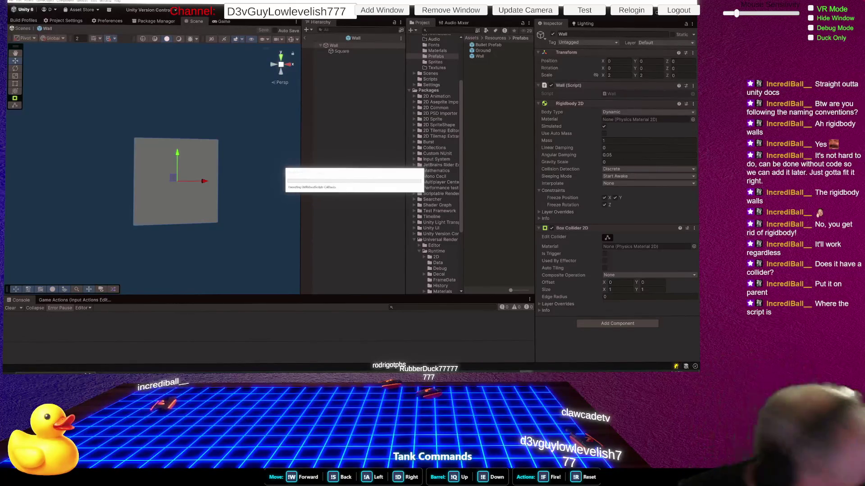
pyautogui.hotkey('ctrl', 'p')
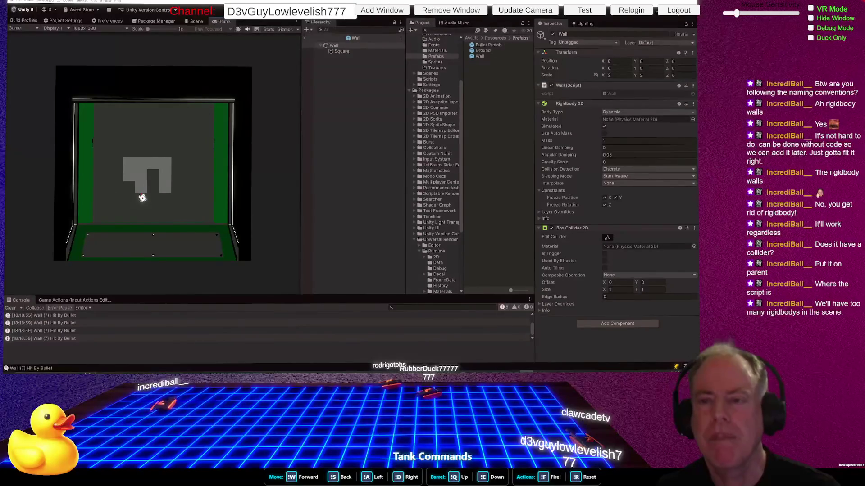
pyautogui.click(195, 22)
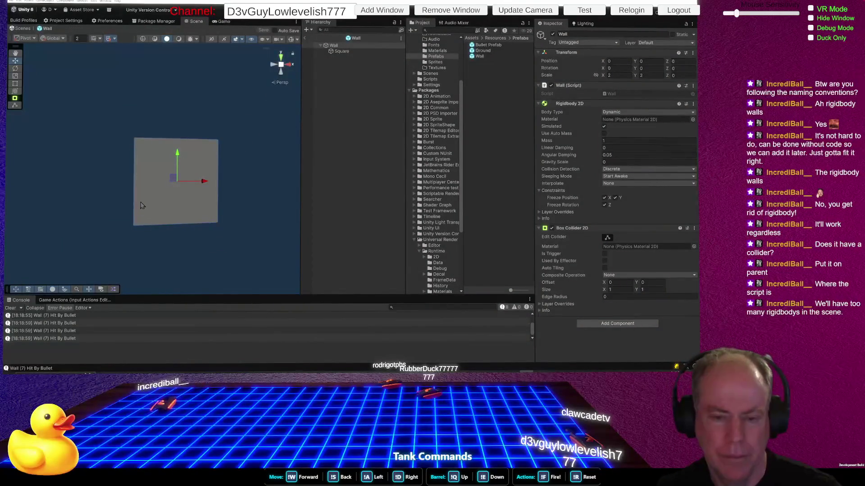
pyautogui.hotkey('alt', 'Tab')
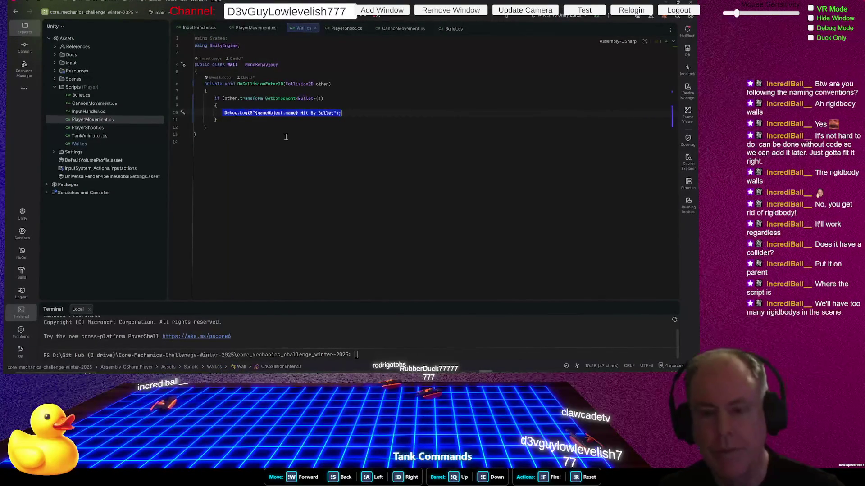
# Replace the Debug.Log hit line in Wall.cs with Destroy(gameObject) and playtest the disappearing walls
pyautogui.write('des')
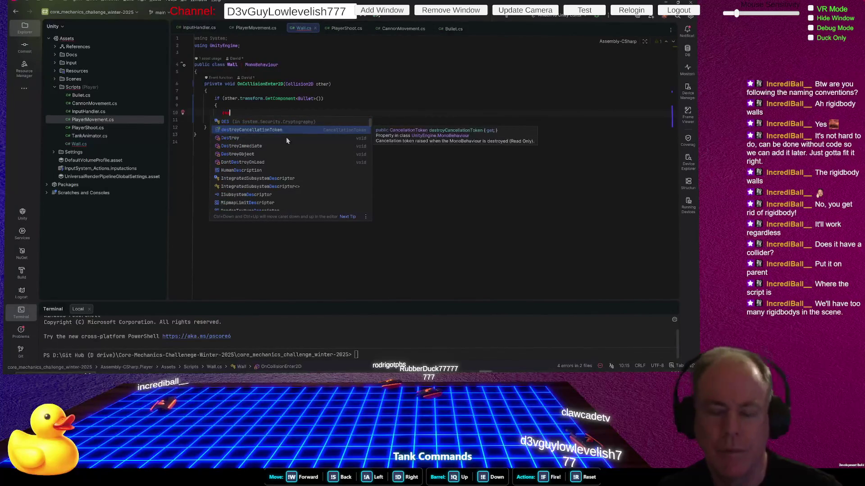
pyautogui.press('Down')
pyautogui.press('Return')
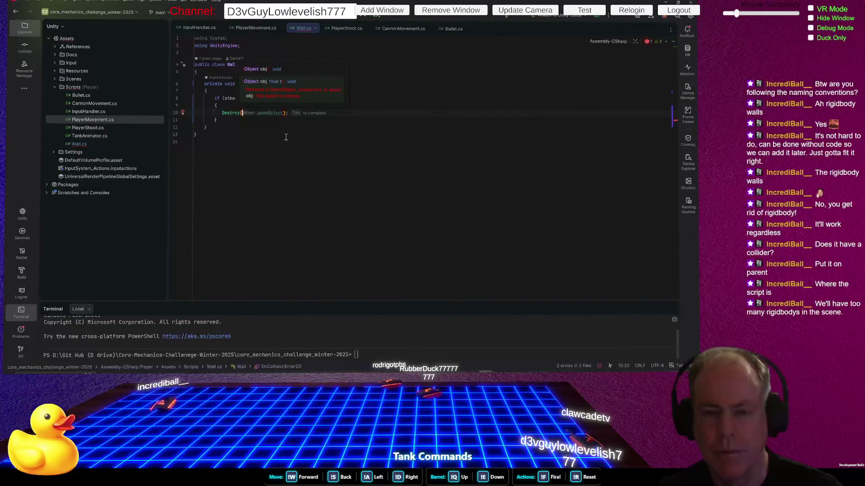
pyautogui.write('gam')
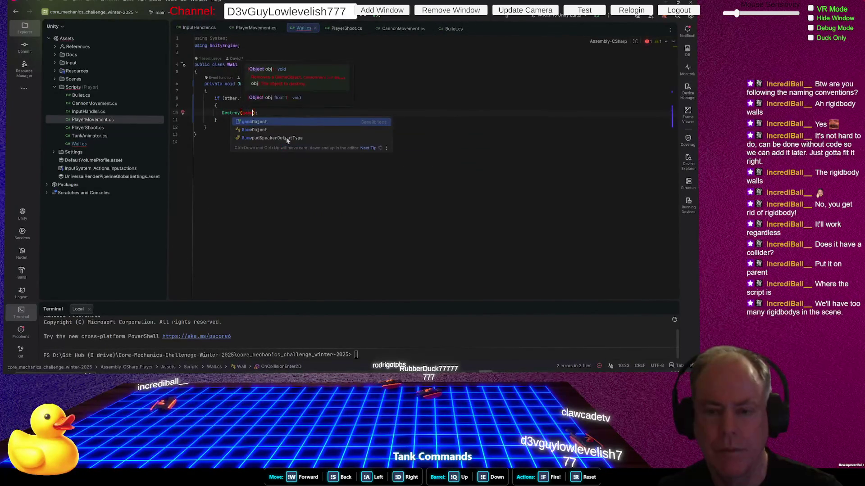
pyautogui.press('Return')
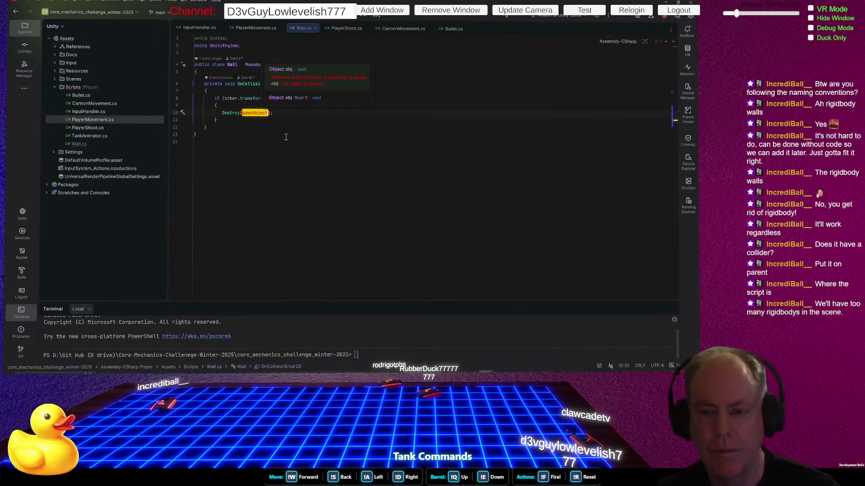
pyautogui.hotkey('alt', 'Tab')
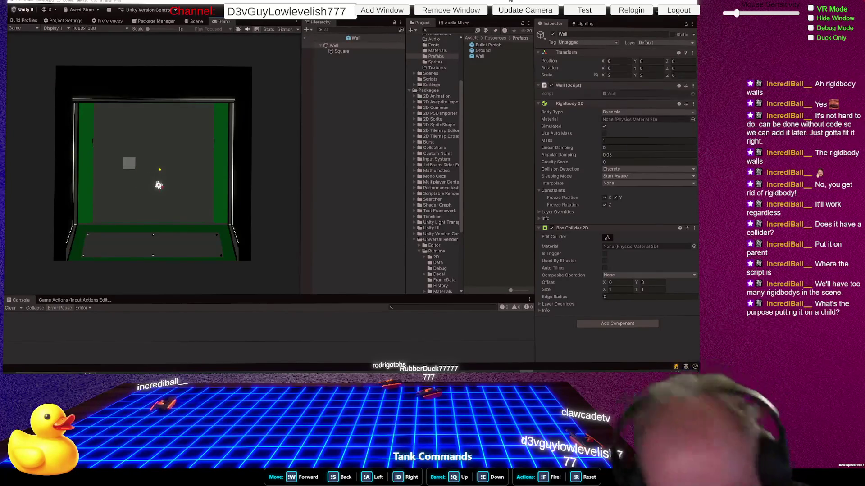
pyautogui.hotkey('alt', 'Tab')
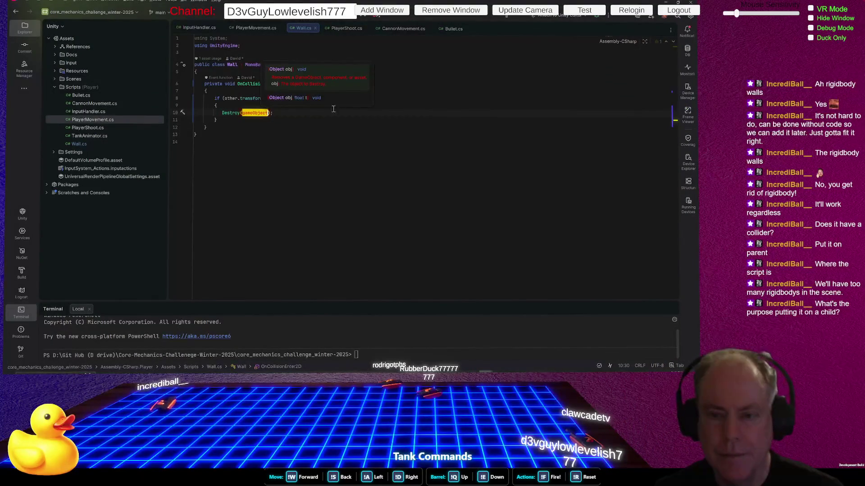
# Add Destroy(other.gameObject) below Destroy(gameObject) in Wall.cs so bullets vanish on impact too
pyautogui.click(308, 112)
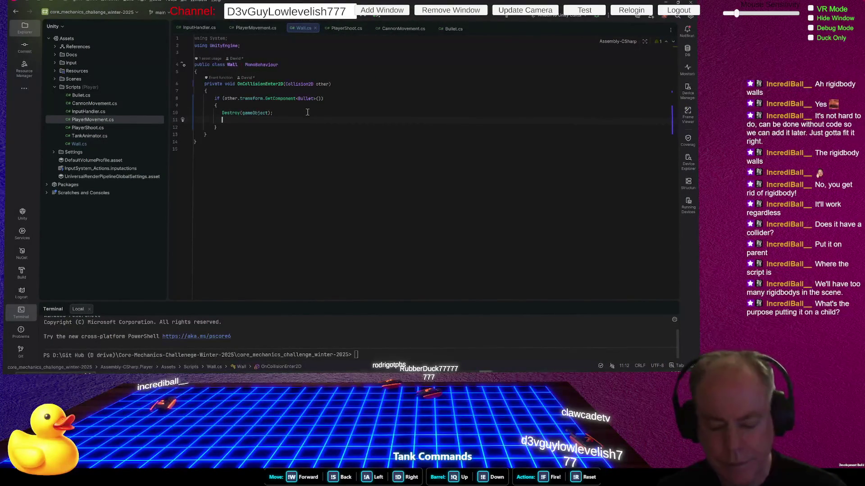
pyautogui.press('Return')
pyautogui.write('Des')
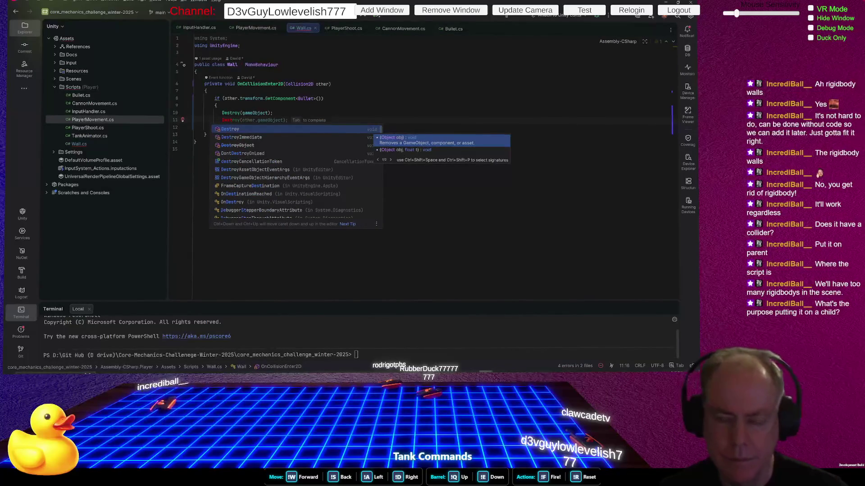
pyautogui.press('Tab')
pyautogui.hotkey('alt', 'Tab')
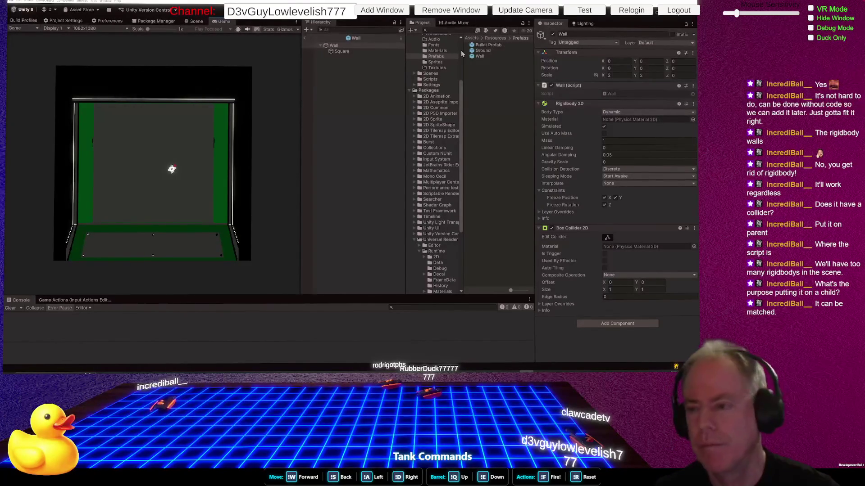
# Select the Wall material in the Materials folder to view its Universal Render Pipeline/Unlit settings
pyautogui.click(483, 56)
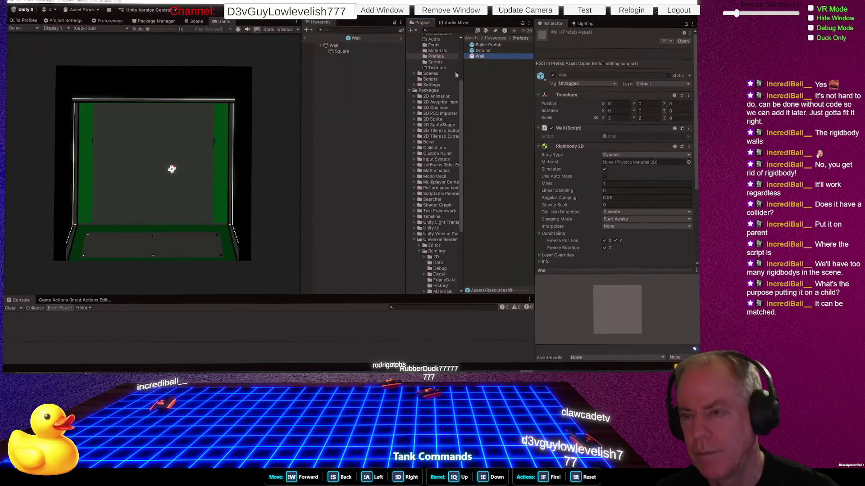
pyautogui.click(443, 50)
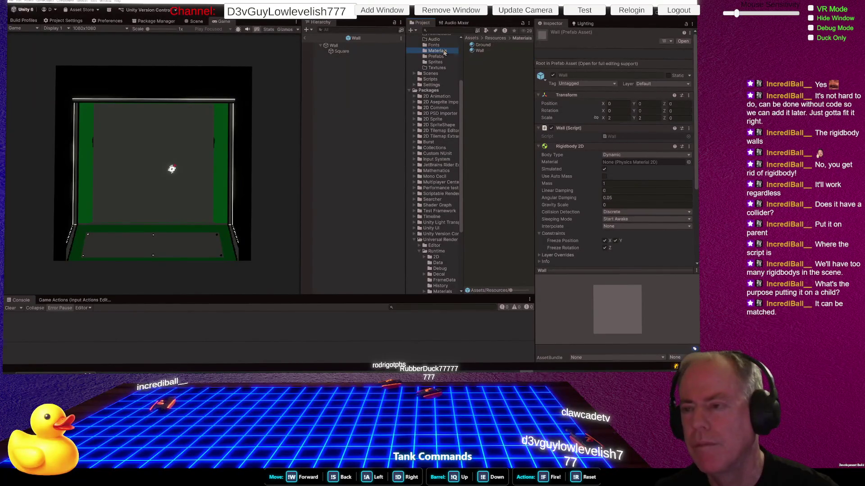
pyautogui.click(480, 50)
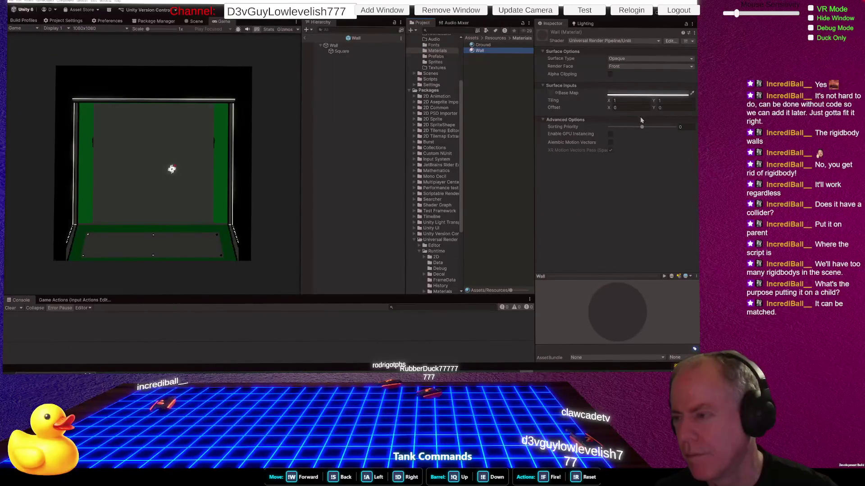
pyautogui.hotkey('alt', 'Tab')
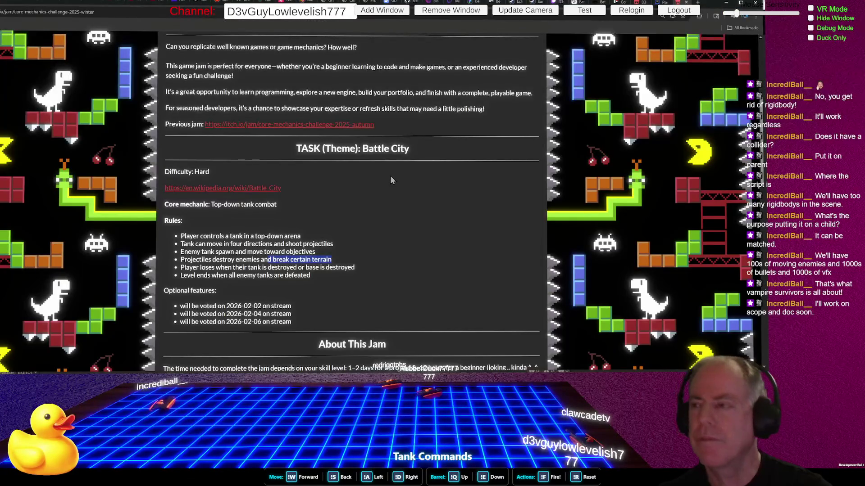
pyautogui.hotkey('alt', 'Tab')
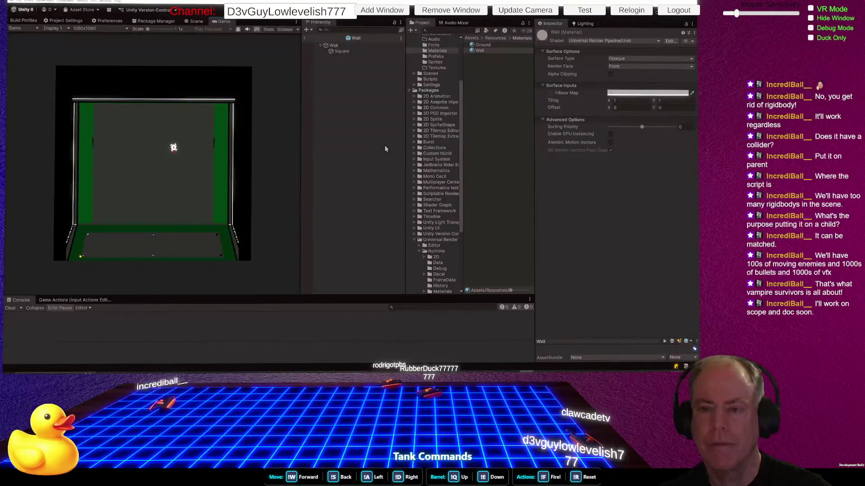
pyautogui.hotkey('ctrl', '1')
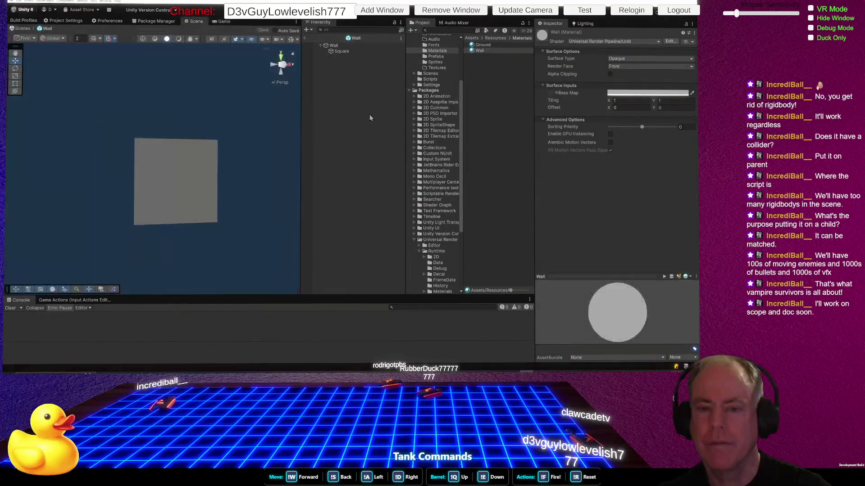